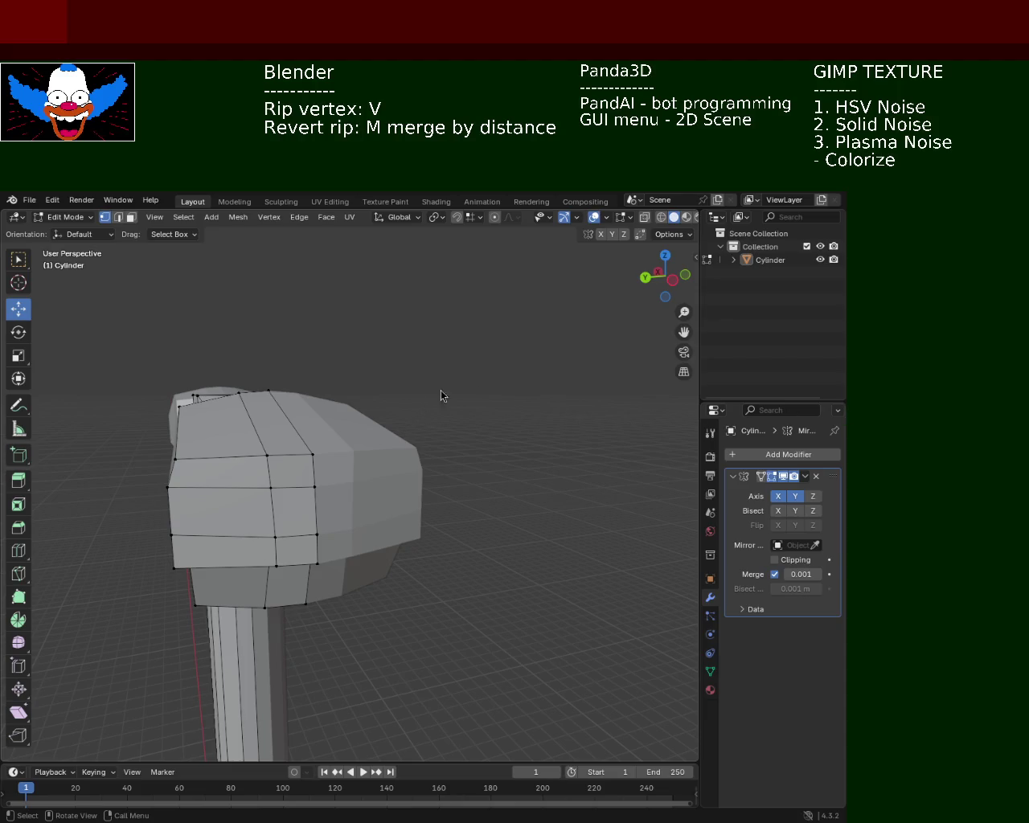
# Slide the vertex where the lamp head meets the arm along the X axis.
pyautogui.moveTo(420, 389)
pyautogui.mouseDown(button='middle')
pyautogui.moveTo(317, 496)
pyautogui.moveTo(271, 478)
pyautogui.moveTo(313, 407)
pyautogui.moveTo(349, 475)
pyautogui.moveTo(443, 459)
pyautogui.moveTo(487, 420)
pyautogui.moveTo(475, 427)
pyautogui.mouseUp(button='middle')
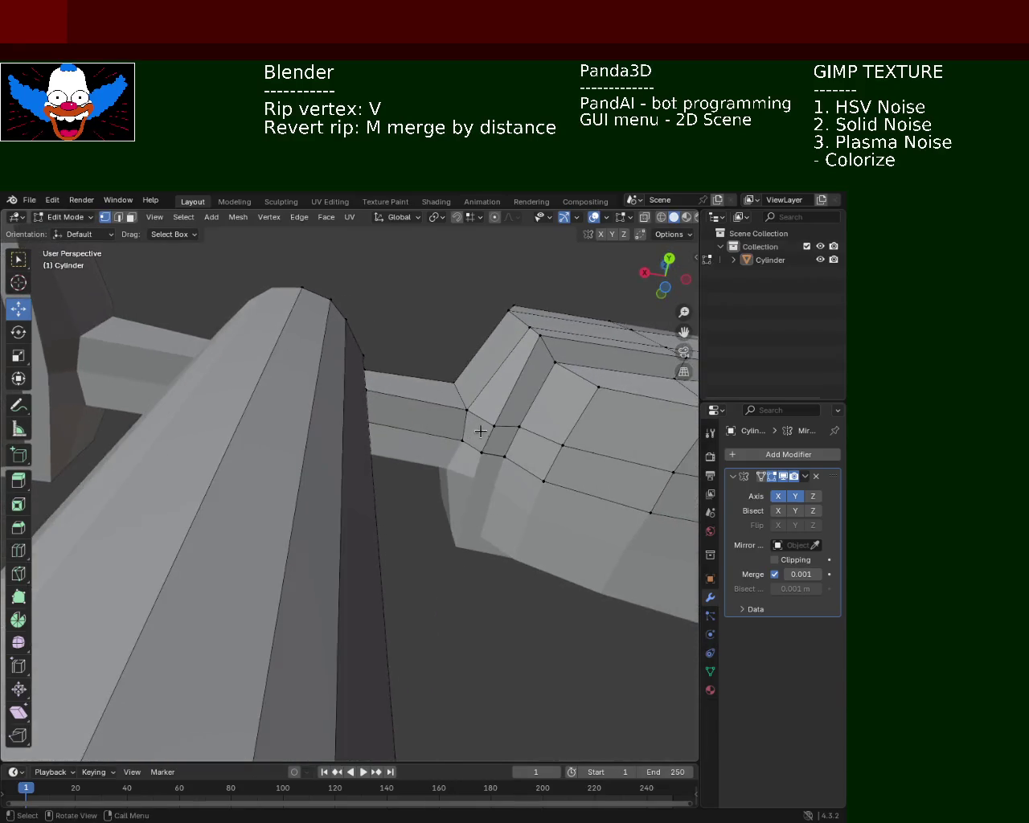
pyautogui.click(452, 442)
pyautogui.press('g')
pyautogui.press('x')
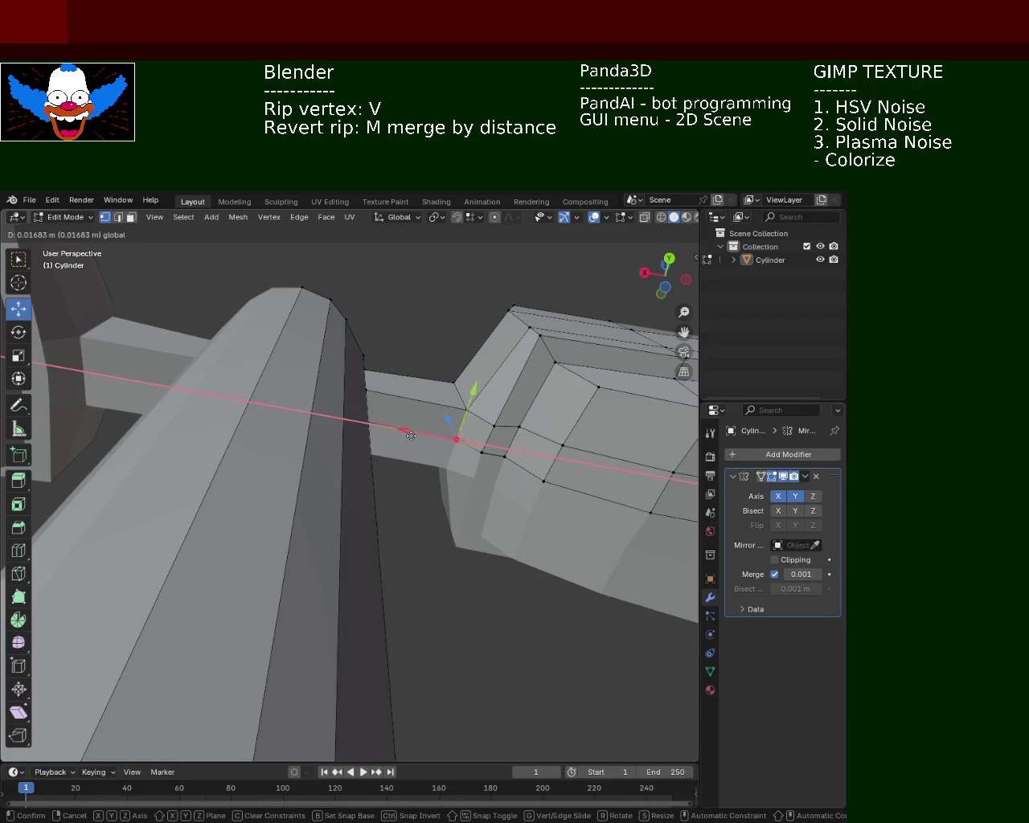
pyautogui.click(412, 436)
# Reposition the head's inner corner vertex along X, then Y, then X again.
pyautogui.moveTo(412, 436)
pyautogui.mouseDown(button='middle')
pyautogui.moveTo(406, 412)
pyautogui.moveTo(420, 402)
pyautogui.mouseUp(button='middle')
pyautogui.click(426, 397)
pyautogui.press('g')
pyautogui.press('x')
pyautogui.click(395, 393)
pyautogui.press('g')
pyautogui.press('y')
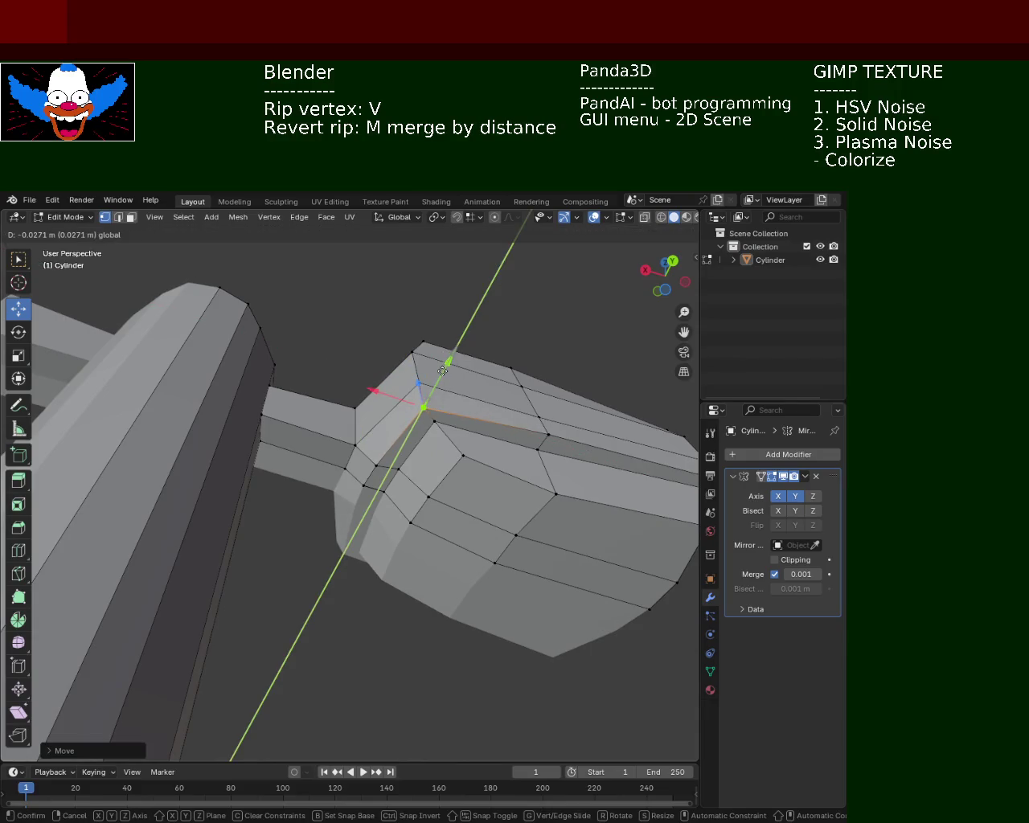
pyautogui.click(442, 372)
pyautogui.press('g')
pyautogui.press('x')
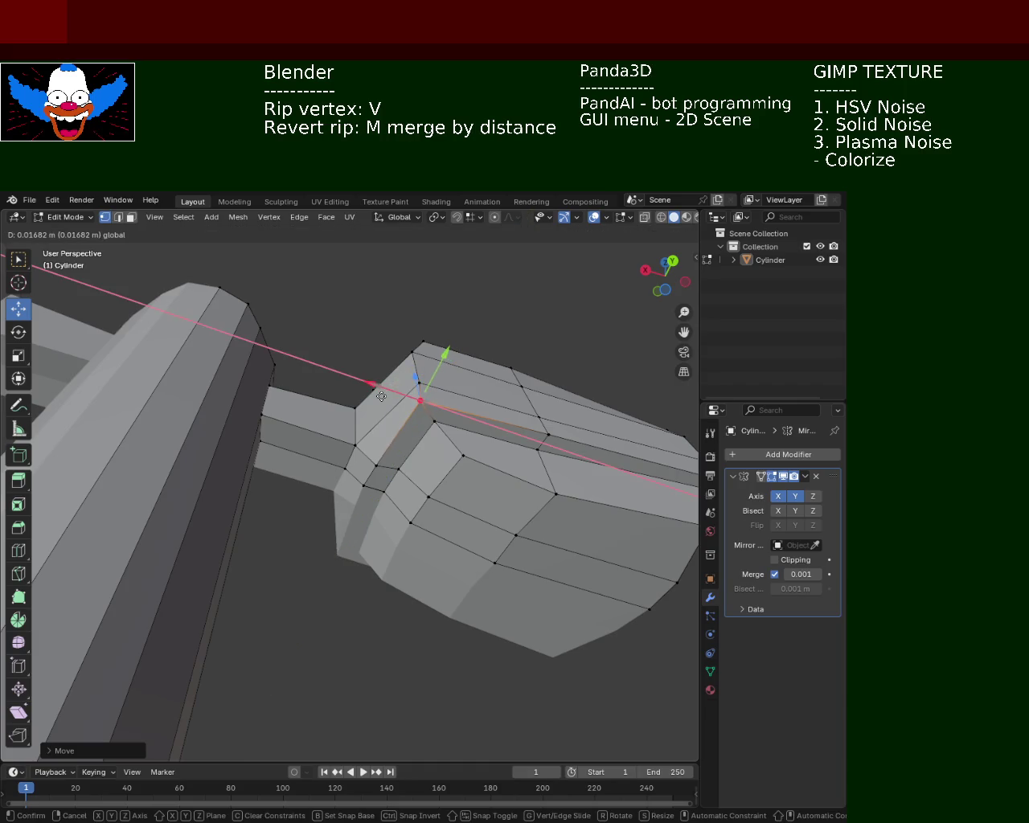
pyautogui.click(381, 397)
# Shift the head's vertical edge loop along the Y axis in two moves.
pyautogui.moveTo(383, 397); pyautogui.dragTo(414, 424, button='middle')
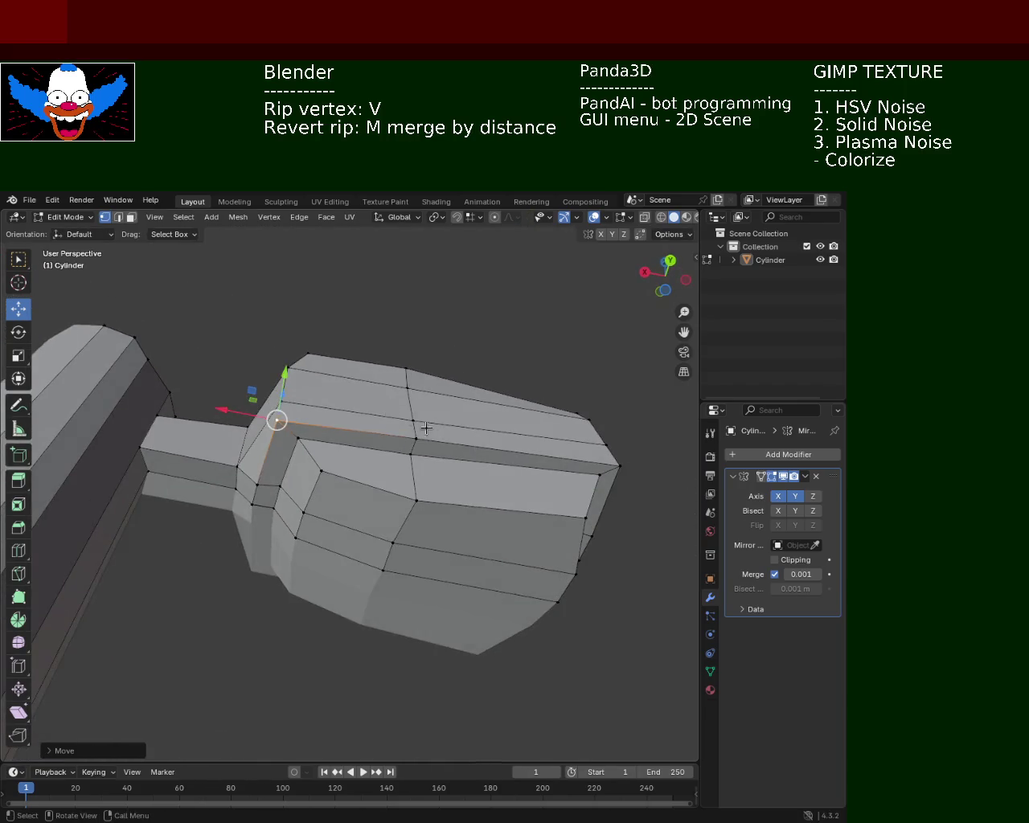
pyautogui.keyDown('alt'); pyautogui.click(423, 435); pyautogui.keyUp('alt')
pyautogui.moveTo(413, 415)
pyautogui.mouseDown(button='middle')
pyautogui.moveTo(412, 579)
pyautogui.moveTo(420, 432)
pyautogui.moveTo(328, 419)
pyautogui.moveTo(371, 530)
pyautogui.mouseUp(button='middle')
pyautogui.press('g')
pyautogui.press('y')
pyautogui.click(411, 568)
pyautogui.moveTo(402, 602); pyautogui.dragTo(402, 603)
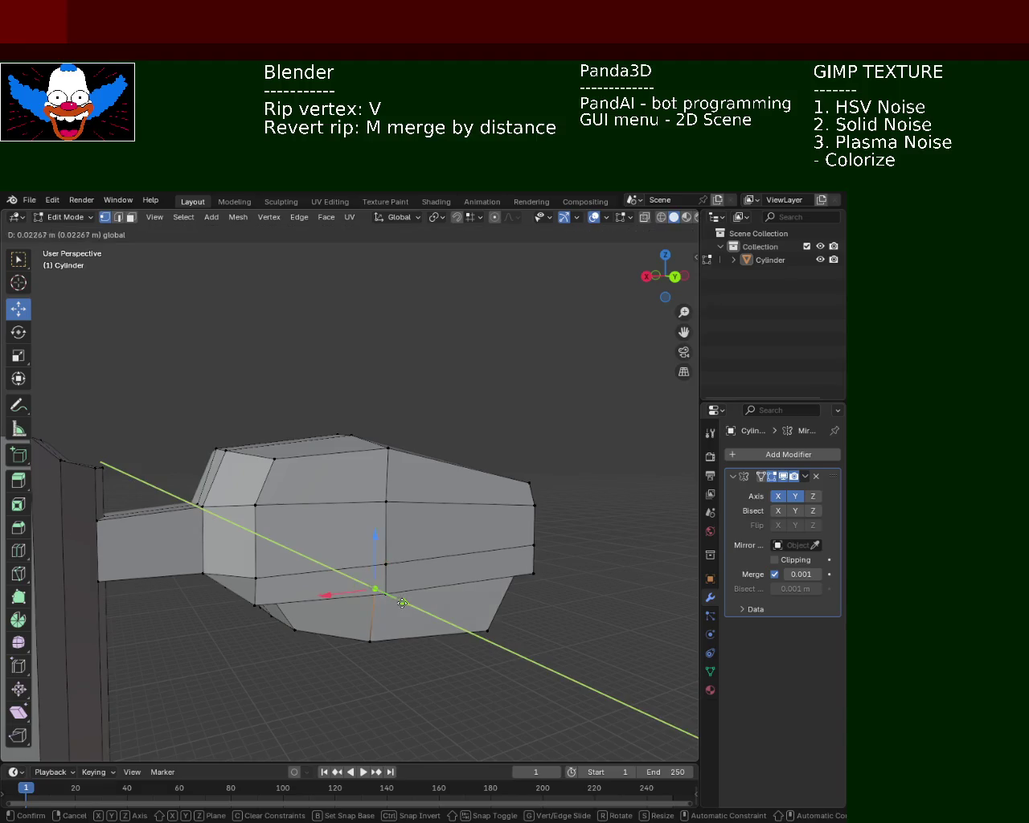
pyautogui.click(403, 603)
# Nudge the selection further along Y and then X around the head.
pyautogui.moveTo(403, 604)
pyautogui.mouseDown(button='middle')
pyautogui.moveTo(377, 407)
pyautogui.moveTo(365, 475)
pyautogui.mouseUp(button='middle')
pyautogui.moveTo(367, 434); pyautogui.dragTo(318, 422)
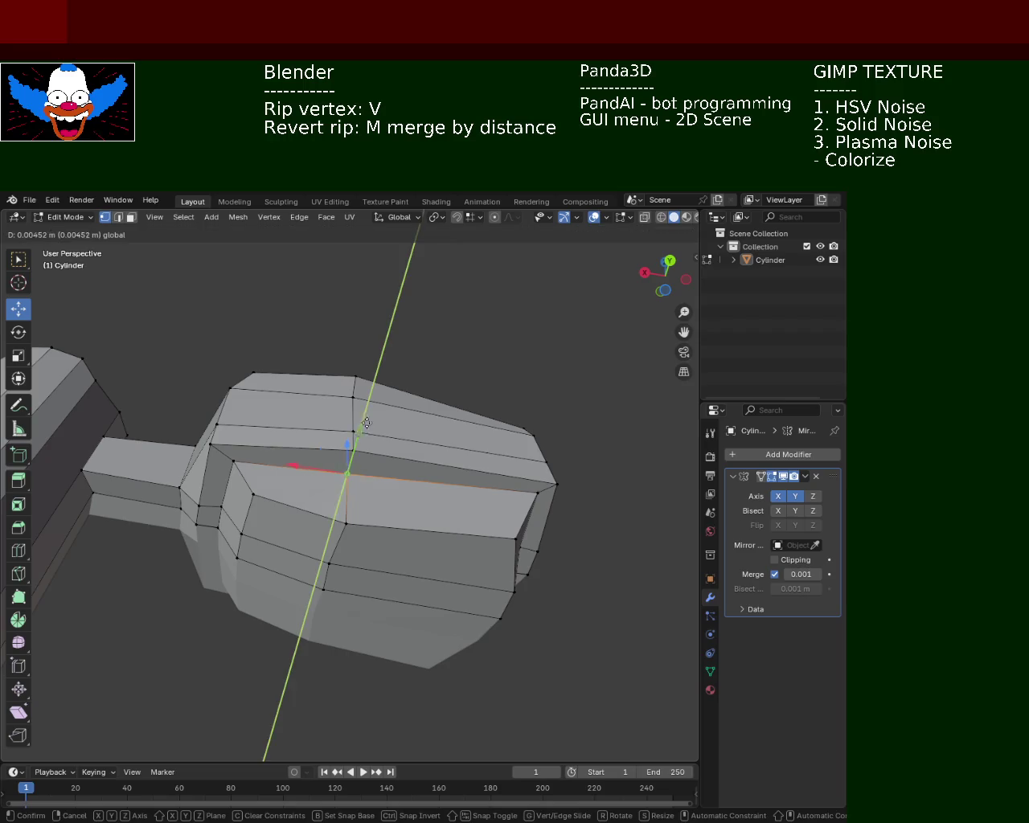
pyautogui.moveTo(318, 422); pyautogui.dragTo(271, 469, button='middle')
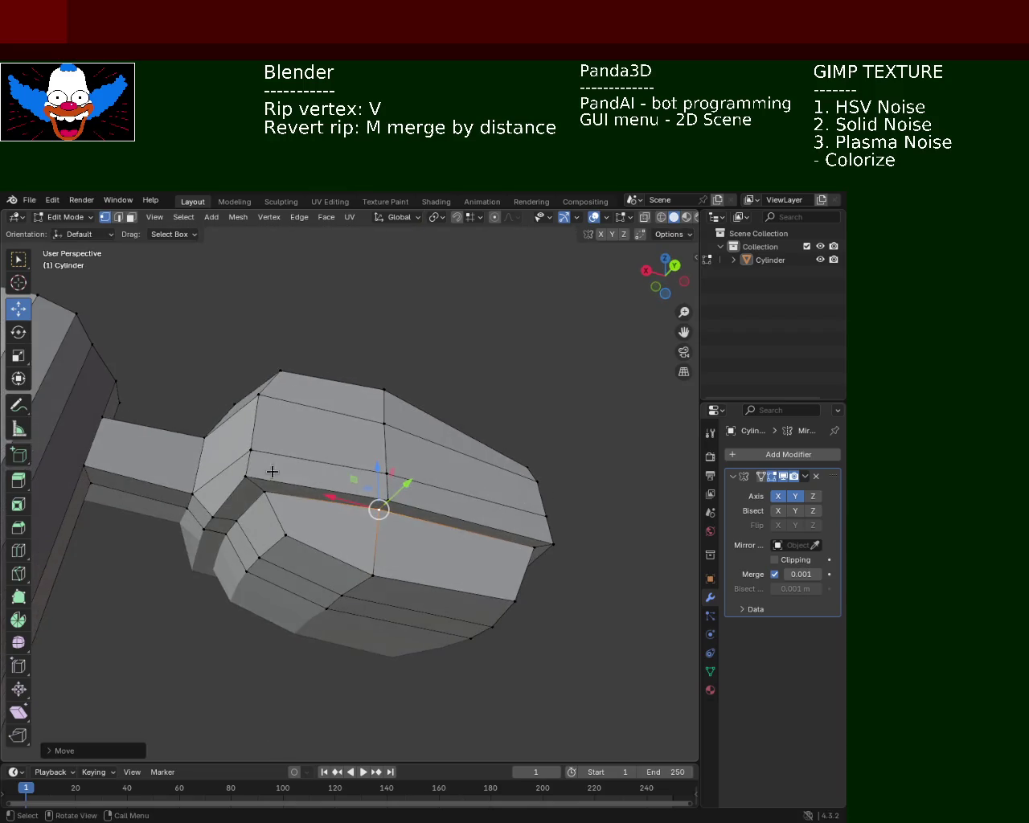
pyautogui.moveTo(262, 395)
pyautogui.mouseDown(button='middle')
pyautogui.moveTo(266, 446)
pyautogui.moveTo(205, 521)
pyautogui.mouseUp(button='middle')
pyautogui.moveTo(205, 521); pyautogui.dragTo(218, 521)
pyautogui.moveTo(219, 521)
pyautogui.mouseDown(button='middle')
pyautogui.moveTo(284, 415)
pyautogui.moveTo(266, 475)
pyautogui.moveTo(282, 544)
pyautogui.moveTo(357, 560)
pyautogui.moveTo(340, 544)
pyautogui.moveTo(441, 533)
pyautogui.moveTo(357, 460)
pyautogui.moveTo(351, 430)
pyautogui.moveTo(336, 536)
pyautogui.moveTo(354, 635)
pyautogui.moveTo(340, 501)
pyautogui.moveTo(319, 428)
pyautogui.moveTo(342, 375)
pyautogui.mouseUp(button='middle')
# Move the edge loop at the head's end along the Y axis.
pyautogui.click(360, 439)
pyautogui.click(351, 406)
pyautogui.press('g')
pyautogui.press('y')
pyautogui.click(354, 635)
# Move the head's top two edges along X, then along Y.
pyautogui.click(342, 375)
pyautogui.keyDown('shift'); pyautogui.click(345, 406); pyautogui.keyUp('shift')
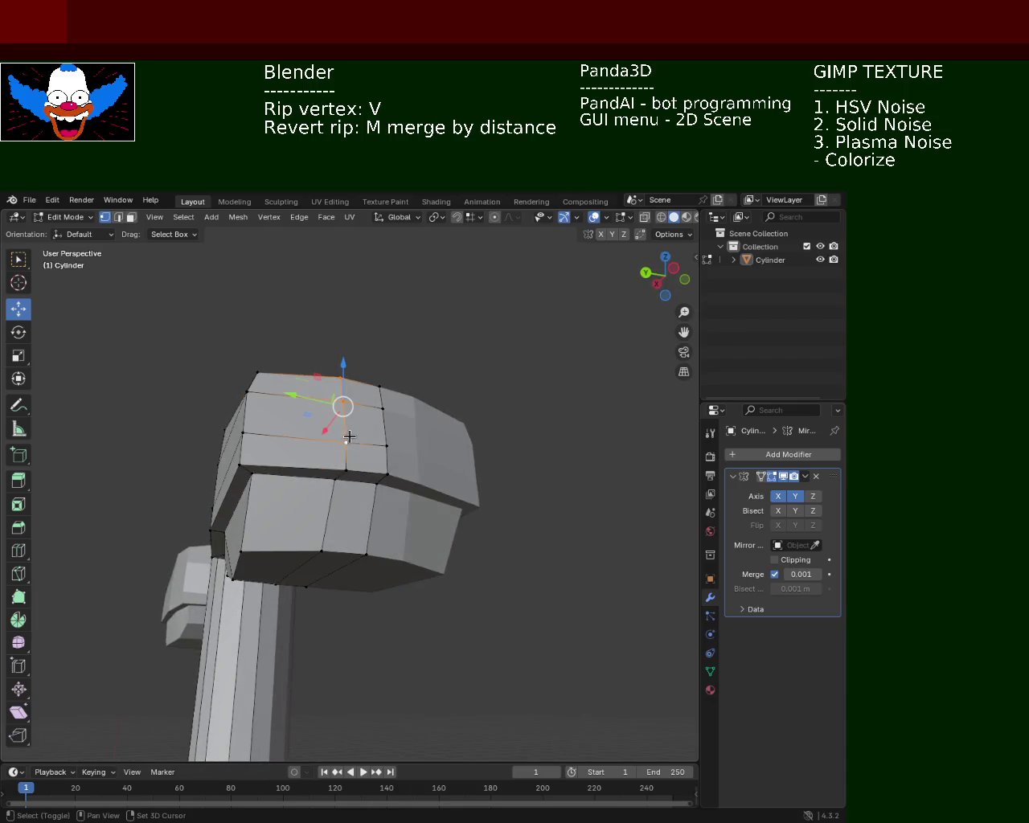
pyautogui.moveTo(352, 457)
pyautogui.mouseDown(button='middle')
pyautogui.moveTo(345, 499)
pyautogui.moveTo(356, 574)
pyautogui.moveTo(271, 485)
pyautogui.moveTo(266, 492)
pyautogui.moveTo(249, 427)
pyautogui.moveTo(246, 444)
pyautogui.moveTo(280, 462)
pyautogui.mouseUp(button='middle')
pyautogui.press('g')
pyautogui.press('x')
pyautogui.click(358, 576)
pyautogui.press('g')
pyautogui.press('y')
pyautogui.click(255, 497)
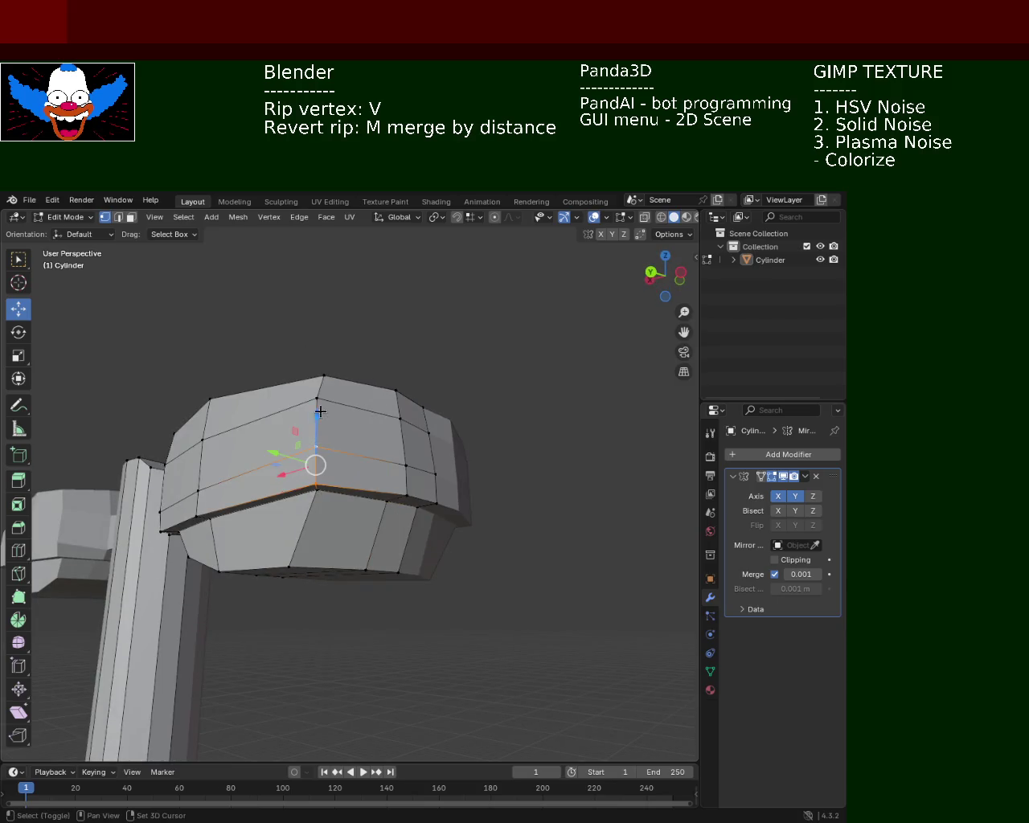
# Shift the selected top edges along the X axis from an underside view.
pyautogui.moveTo(321, 394); pyautogui.dragTo(305, 498, button='middle')
pyautogui.moveTo(302, 592)
pyautogui.mouseDown(button='middle')
pyautogui.moveTo(284, 537)
pyautogui.moveTo(345, 492)
pyautogui.moveTo(322, 385)
pyautogui.moveTo(333, 503)
pyautogui.moveTo(356, 400)
pyautogui.moveTo(340, 390)
pyautogui.moveTo(307, 457)
pyautogui.moveTo(375, 509)
pyautogui.moveTo(349, 453)
pyautogui.moveTo(310, 474)
pyautogui.moveTo(375, 430)
pyautogui.moveTo(318, 468)
pyautogui.mouseUp(button='middle')
pyautogui.press('g')
pyautogui.press('x')
pyautogui.click(369, 498)
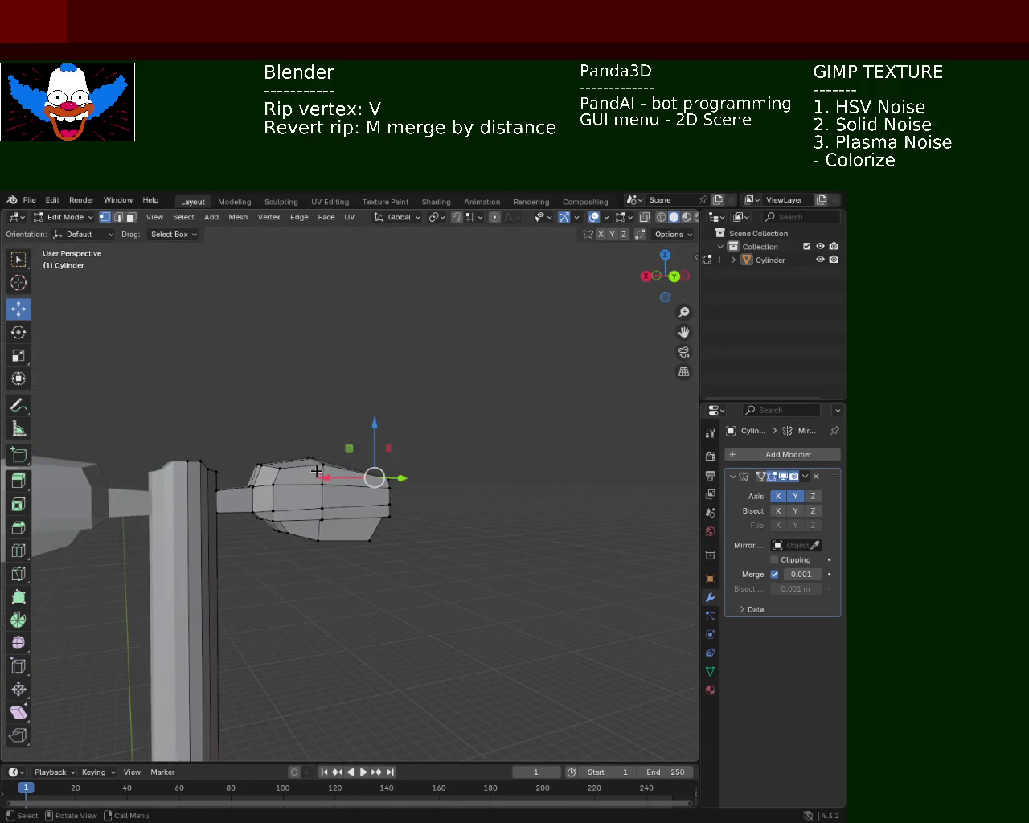
# Switch to edge select mode and select one edge on the head's side.
pyautogui.scroll(4, 318, 468)
pyautogui.scroll(1, 184, 449)
pyautogui.click(118, 218)
pyautogui.click(198, 482)
pyautogui.keyDown('shift'); pyautogui.click(345, 546); pyautogui.keyUp('shift')
pyautogui.moveTo(346, 547)
pyautogui.mouseDown(button='middle')
pyautogui.moveTo(295, 510)
pyautogui.moveTo(356, 533)
pyautogui.moveTo(371, 519)
pyautogui.moveTo(252, 523)
pyautogui.mouseUp(button='middle')
pyautogui.click(347, 531)
# Dissolve the horizontal middle edge loop around the lamp head's side.
pyautogui.click(225, 533)
pyautogui.keyDown('shift'); pyautogui.click(432, 537); pyautogui.keyUp('shift')
pyautogui.press('x')
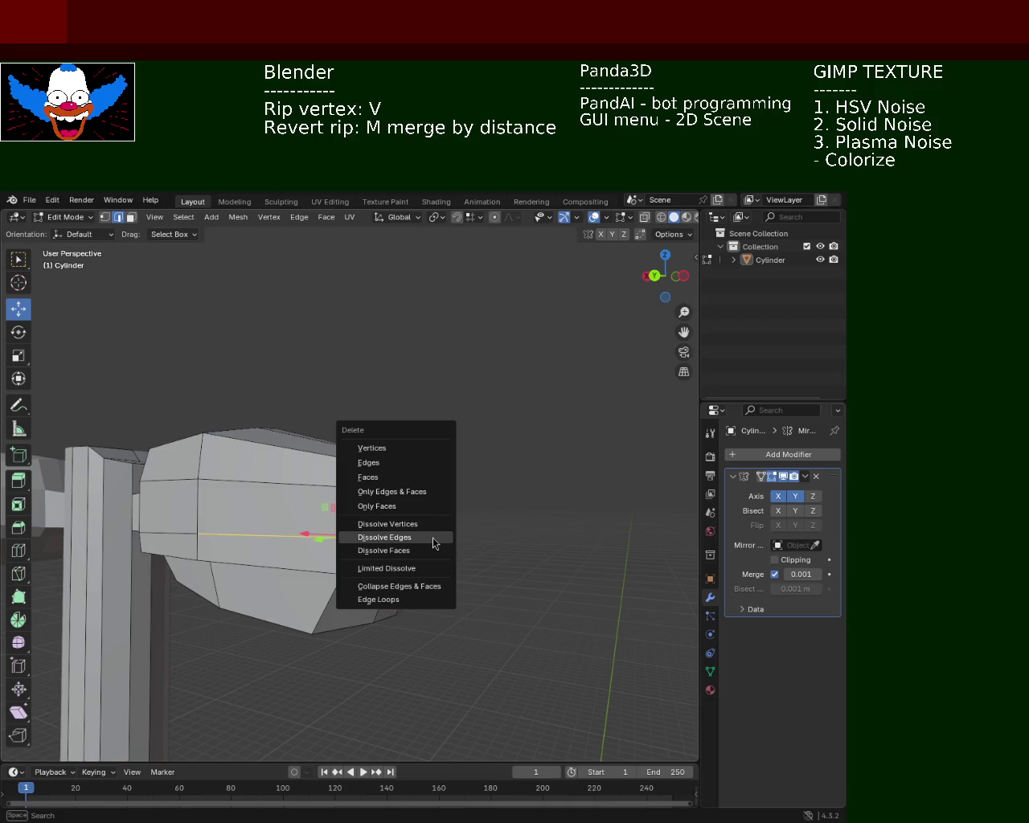
pyautogui.click(432, 537)
pyautogui.moveTo(480, 544)
pyautogui.mouseDown(button='middle')
pyautogui.moveTo(402, 536)
pyautogui.moveTo(401, 469)
pyautogui.moveTo(462, 531)
pyautogui.moveTo(281, 535)
pyautogui.moveTo(381, 514)
pyautogui.moveTo(268, 519)
pyautogui.moveTo(358, 517)
pyautogui.moveTo(44, 255)
pyautogui.mouseUp(button='middle')
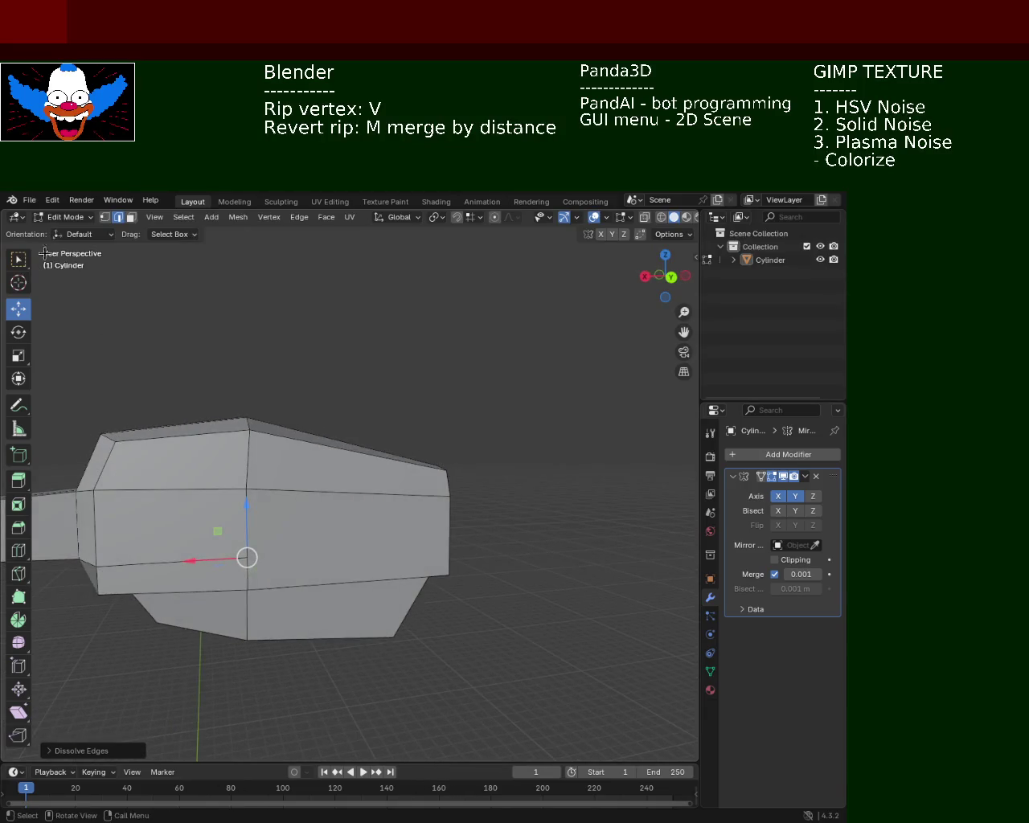
# Merge the two front-end vertices at their center and raise the point along Z.
pyautogui.click(104, 217)
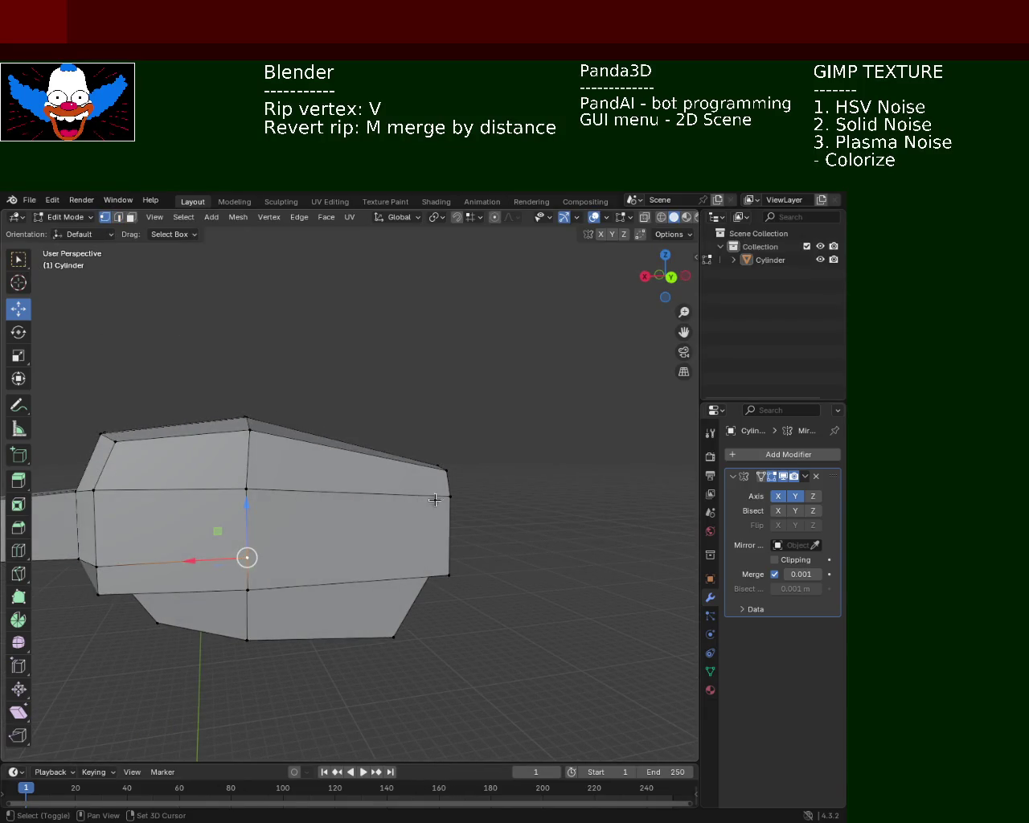
pyautogui.keyDown('alt'); pyautogui.click(434, 500); pyautogui.keyUp('alt')
pyautogui.click(448, 497)
pyautogui.moveTo(448, 497)
pyautogui.mouseDown(button='middle')
pyautogui.moveTo(308, 553)
pyautogui.moveTo(281, 526)
pyautogui.moveTo(310, 540)
pyautogui.mouseUp(button='middle')
pyautogui.click(398, 557)
pyautogui.keyDown('shift'); pyautogui.click(396, 482); pyautogui.keyUp('shift')
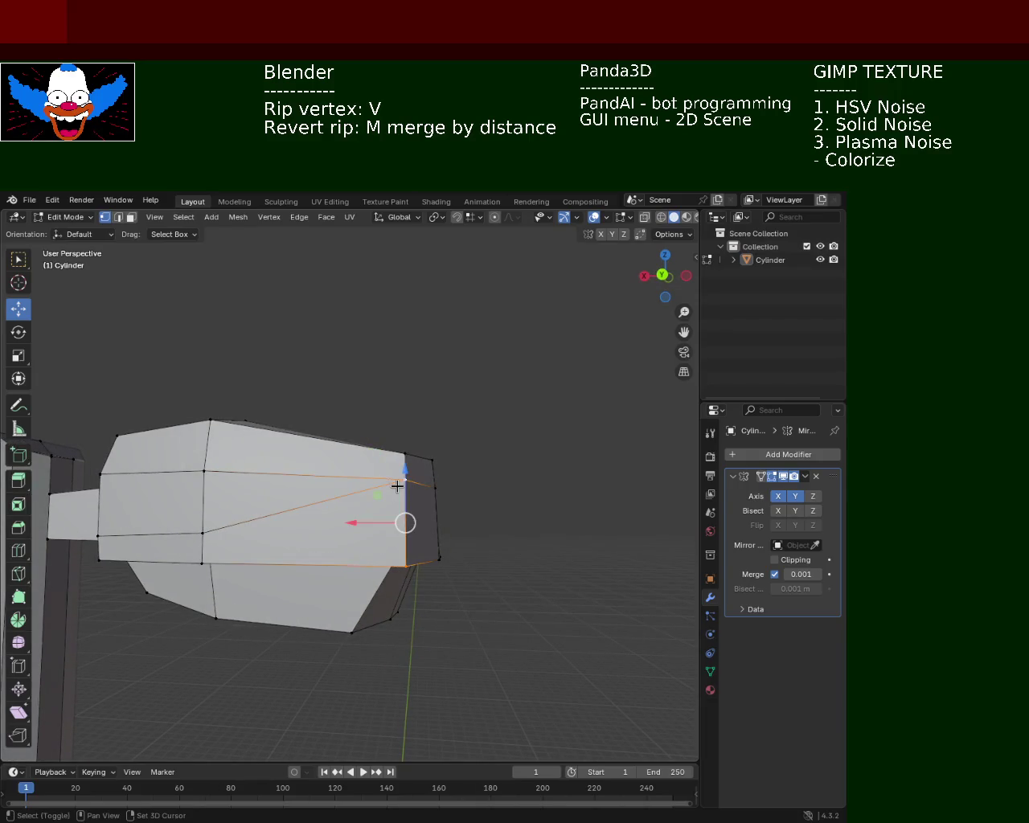
pyautogui.press('m')
pyautogui.click(398, 492)
pyautogui.moveTo(396, 526); pyautogui.dragTo(406, 435)
# Deselect everything and save the file as light_pole_2.blend.
pyautogui.moveTo(407, 435)
pyautogui.mouseDown(button='middle')
pyautogui.moveTo(313, 514)
pyautogui.moveTo(294, 453)
pyautogui.moveTo(451, 497)
pyautogui.moveTo(379, 556)
pyautogui.moveTo(341, 510)
pyautogui.moveTo(443, 536)
pyautogui.moveTo(315, 542)
pyautogui.moveTo(416, 536)
pyautogui.moveTo(406, 511)
pyautogui.moveTo(410, 526)
pyautogui.mouseUp(button='middle')
pyautogui.scroll(-3, 451, 497)
pyautogui.scroll(2, 469, 450)
pyautogui.click(472, 528)
pyautogui.moveTo(344, 515); pyautogui.dragTo(343, 520, button='middle')
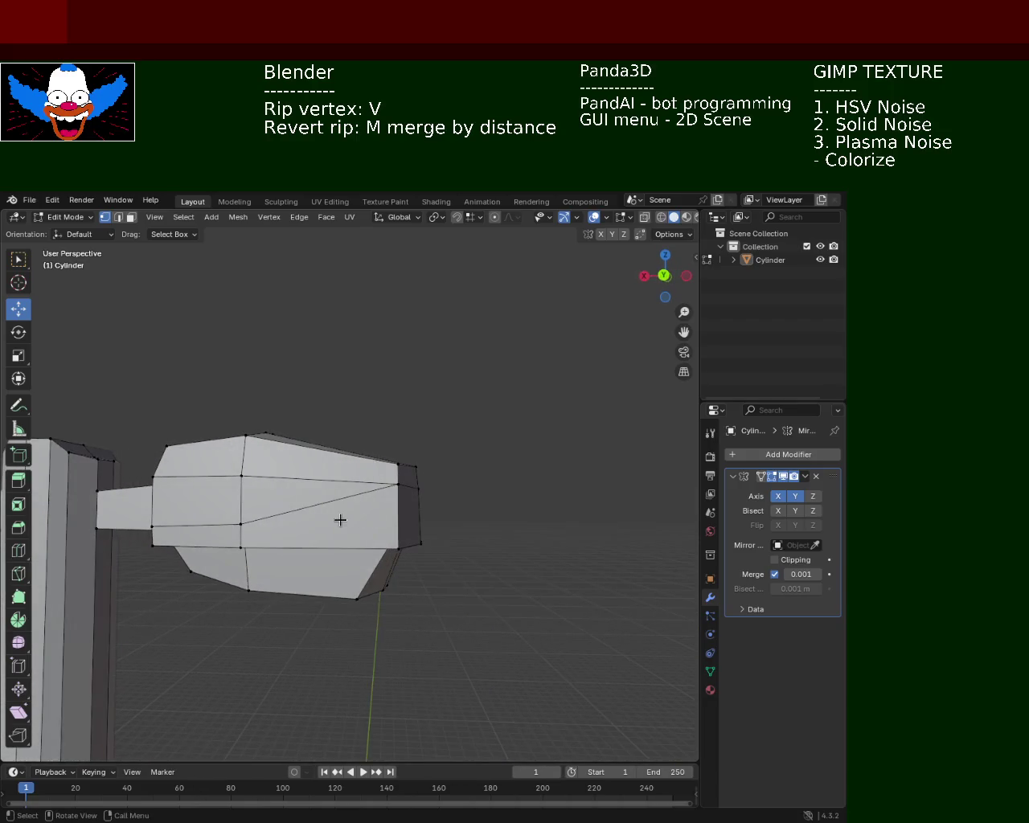
pyautogui.hotkey('ctrl', 's')
# Subdivide a vertical side edge of the lamp head.
pyautogui.moveTo(530, 393)
pyautogui.mouseDown(button='middle')
pyautogui.moveTo(317, 452)
pyautogui.moveTo(469, 482)
pyautogui.moveTo(352, 506)
pyautogui.moveTo(263, 450)
pyautogui.moveTo(385, 494)
pyautogui.mouseUp(button='middle')
pyautogui.click(399, 491)
pyautogui.keyDown('shift'); pyautogui.click(404, 567); pyautogui.keyUp('shift')
pyautogui.rightClick(373, 494)
pyautogui.click(374, 495)
pyautogui.click(358, 490)
pyautogui.click(359, 531)
pyautogui.rightClick(362, 554)
pyautogui.click(266, 488)
pyautogui.keyDown('shift'); pyautogui.click(266, 571); pyautogui.keyUp('shift')
pyautogui.rightClick(289, 551)
pyautogui.click(289, 550)
pyautogui.moveTo(268, 529)
pyautogui.mouseDown(button='middle')
pyautogui.moveTo(434, 535)
pyautogui.moveTo(397, 515)
pyautogui.moveTo(420, 539)
pyautogui.moveTo(350, 558)
pyautogui.moveTo(333, 538)
pyautogui.moveTo(353, 515)
pyautogui.mouseUp(button='middle')
# Merge three vertex pairs on the head's sides, each at its center.
pyautogui.press('m')
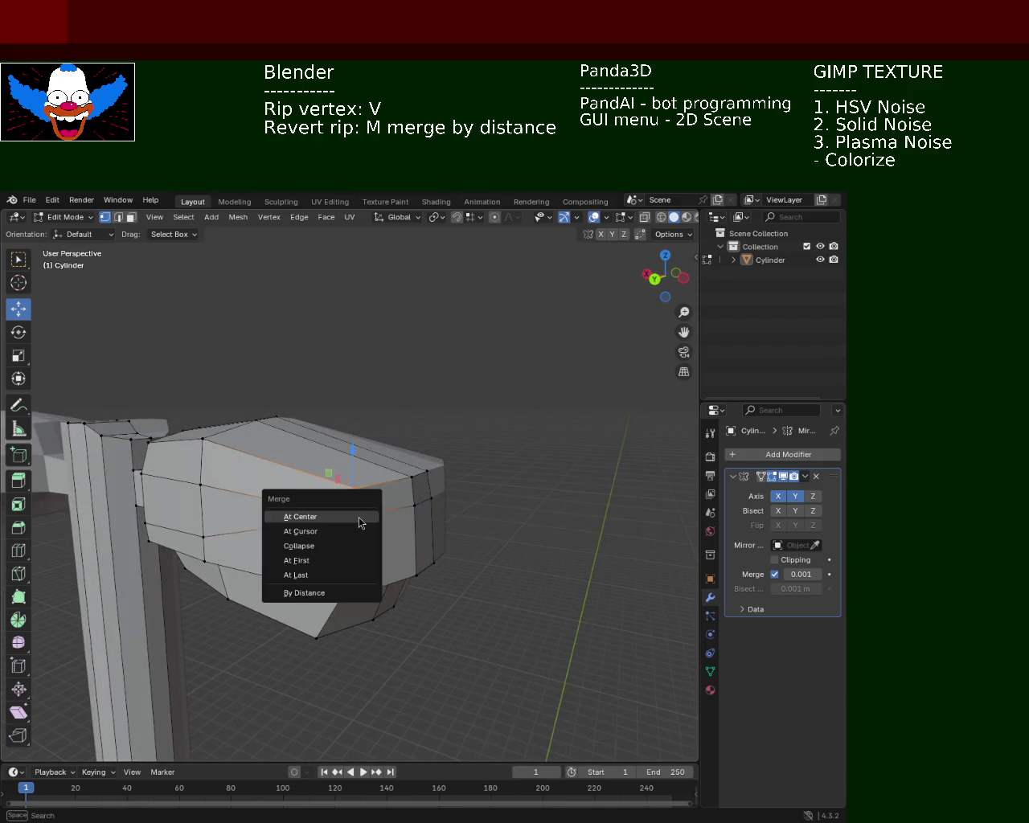
pyautogui.click(357, 515)
pyautogui.moveTo(431, 504)
pyautogui.mouseDown(button='middle')
pyautogui.moveTo(279, 521)
pyautogui.moveTo(373, 484)
pyautogui.mouseUp(button='middle')
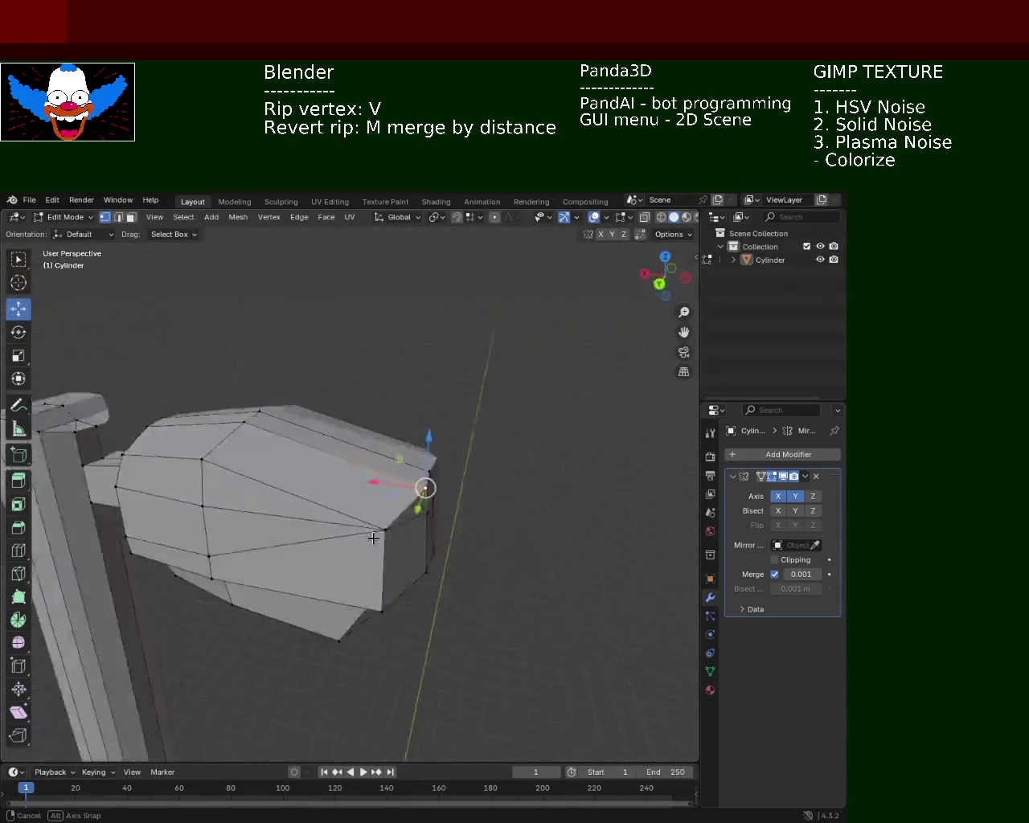
pyautogui.keyDown('shift'); pyautogui.click(403, 488); pyautogui.keyUp('shift')
pyautogui.press('m')
pyautogui.click(409, 491)
pyautogui.click(422, 480)
pyautogui.keyDown('shift'); pyautogui.click(425, 478); pyautogui.keyUp('shift')
pyautogui.press('m')
pyautogui.click(427, 494)
# Merge the seam loop's vertices and a lower-left vertex into single points.
pyautogui.moveTo(363, 514)
pyautogui.mouseDown(button='middle')
pyautogui.moveTo(406, 531)
pyautogui.moveTo(291, 493)
pyautogui.moveTo(291, 482)
pyautogui.mouseUp(button='middle')
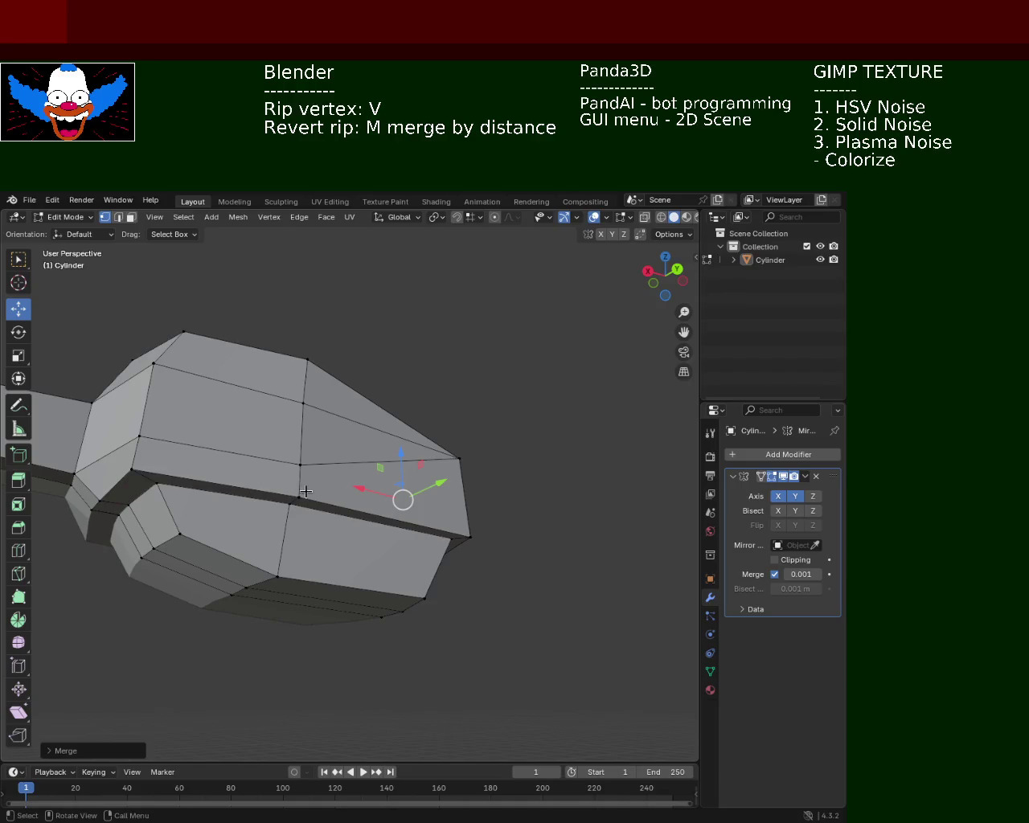
pyautogui.keyDown('alt'); pyautogui.click(296, 496); pyautogui.keyUp('alt')
pyautogui.keyDown('alt'); pyautogui.keyDown('shift'); pyautogui.click(294, 512); pyautogui.keyUp('shift'); pyautogui.keyUp('alt')
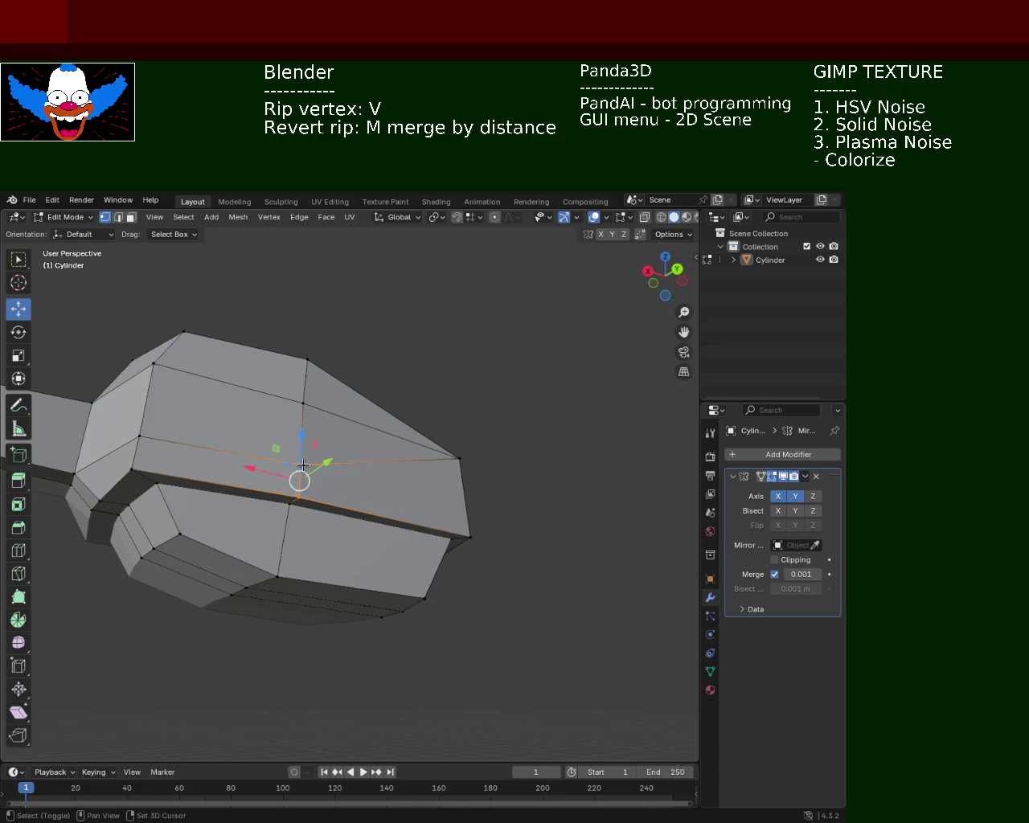
pyautogui.press('m')
pyautogui.click(299, 463)
pyautogui.moveTo(330, 486); pyautogui.dragTo(333, 510, button='middle')
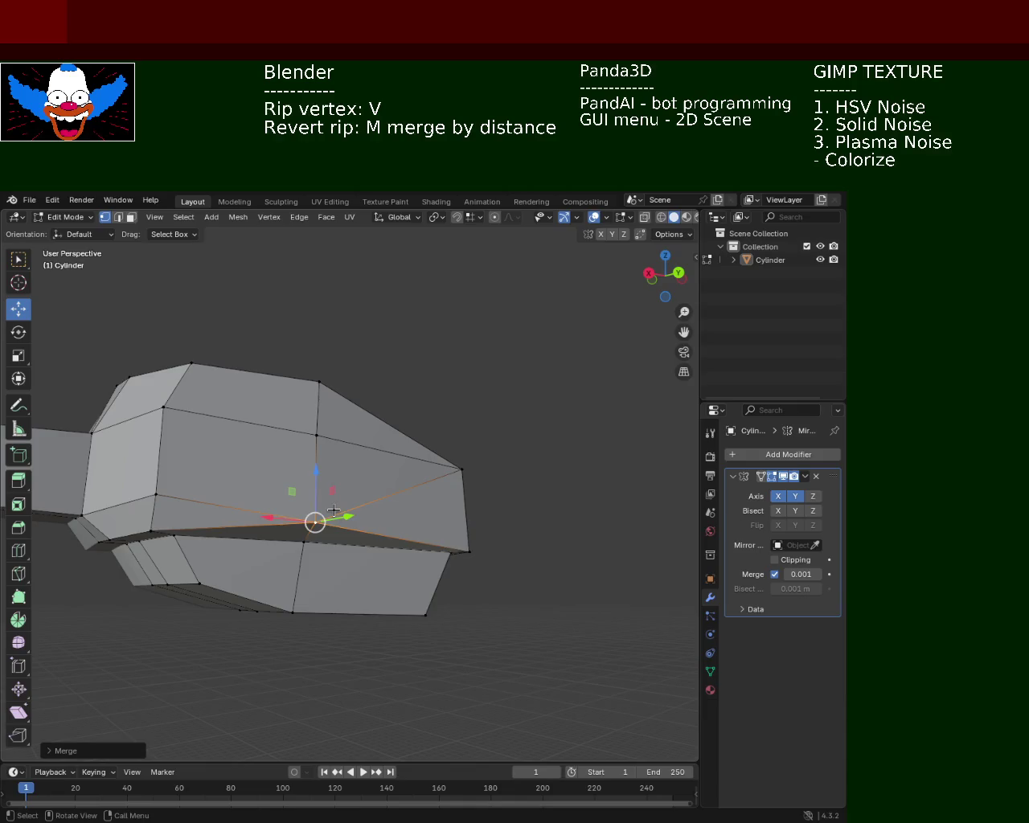
pyautogui.click(155, 493)
pyautogui.press('m')
pyautogui.click(150, 520)
pyautogui.moveTo(150, 520)
pyautogui.mouseDown(button='middle')
pyautogui.moveTo(184, 491)
pyautogui.moveTo(265, 466)
pyautogui.moveTo(226, 501)
pyautogui.moveTo(236, 490)
pyautogui.moveTo(252, 496)
pyautogui.moveTo(229, 537)
pyautogui.moveTo(322, 494)
pyautogui.moveTo(318, 508)
pyautogui.moveTo(220, 525)
pyautogui.moveTo(250, 492)
pyautogui.moveTo(298, 522)
pyautogui.moveTo(235, 522)
pyautogui.moveTo(259, 510)
pyautogui.moveTo(258, 498)
pyautogui.moveTo(175, 520)
pyautogui.moveTo(136, 510)
pyautogui.moveTo(262, 502)
pyautogui.moveTo(211, 509)
pyautogui.mouseUp(button='middle')
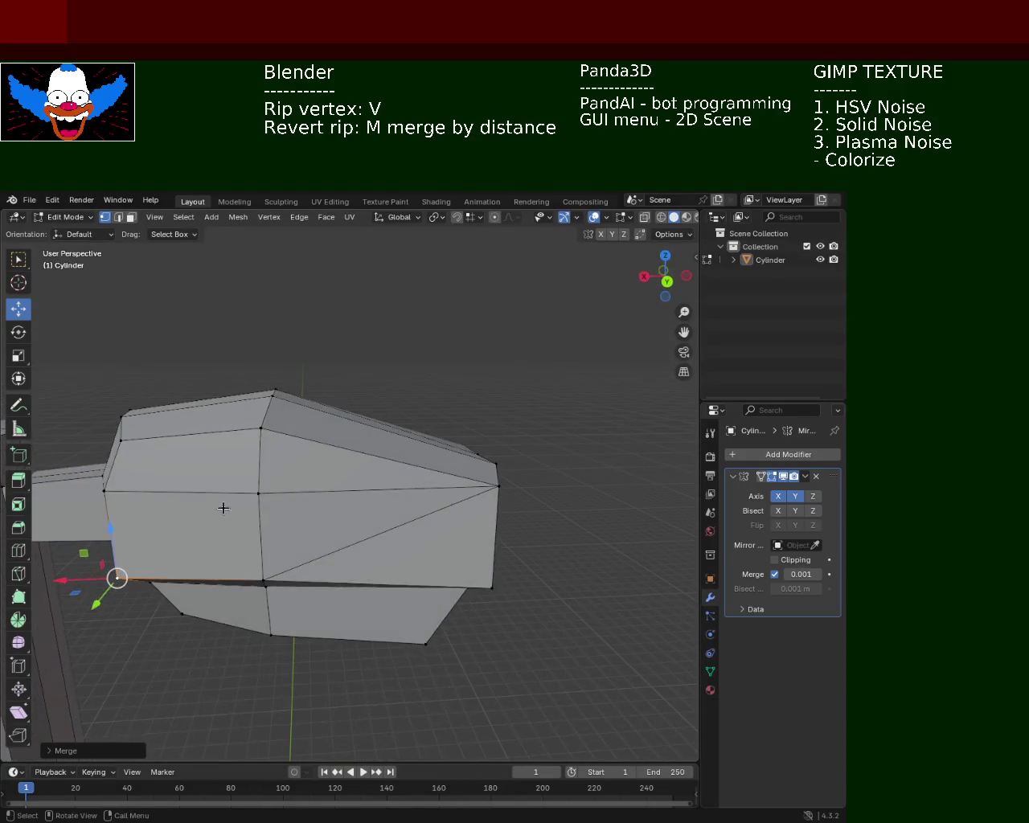
# Merge the lamp head's top vertex with the one below and dissolve the diagonal edges.
pyautogui.moveTo(311, 509); pyautogui.dragTo(241, 498, button='middle')
pyautogui.click(250, 437)
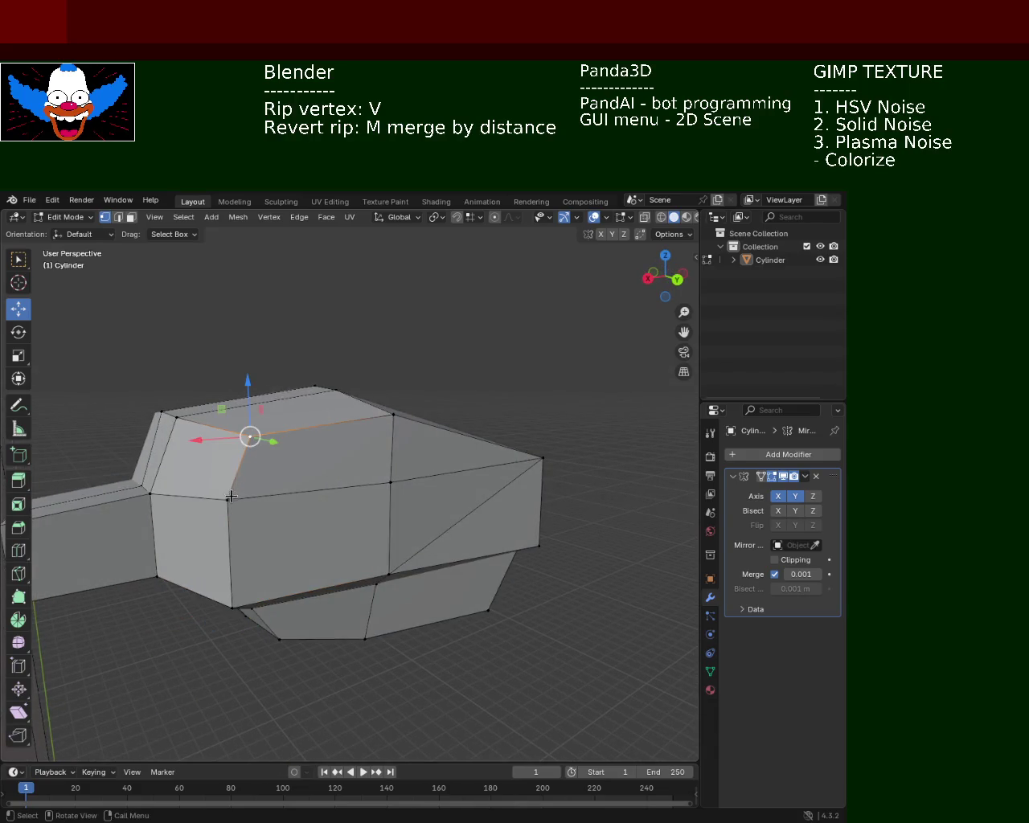
pyautogui.keyDown('shift'); pyautogui.click(228, 501); pyautogui.keyUp('shift')
pyautogui.press('m')
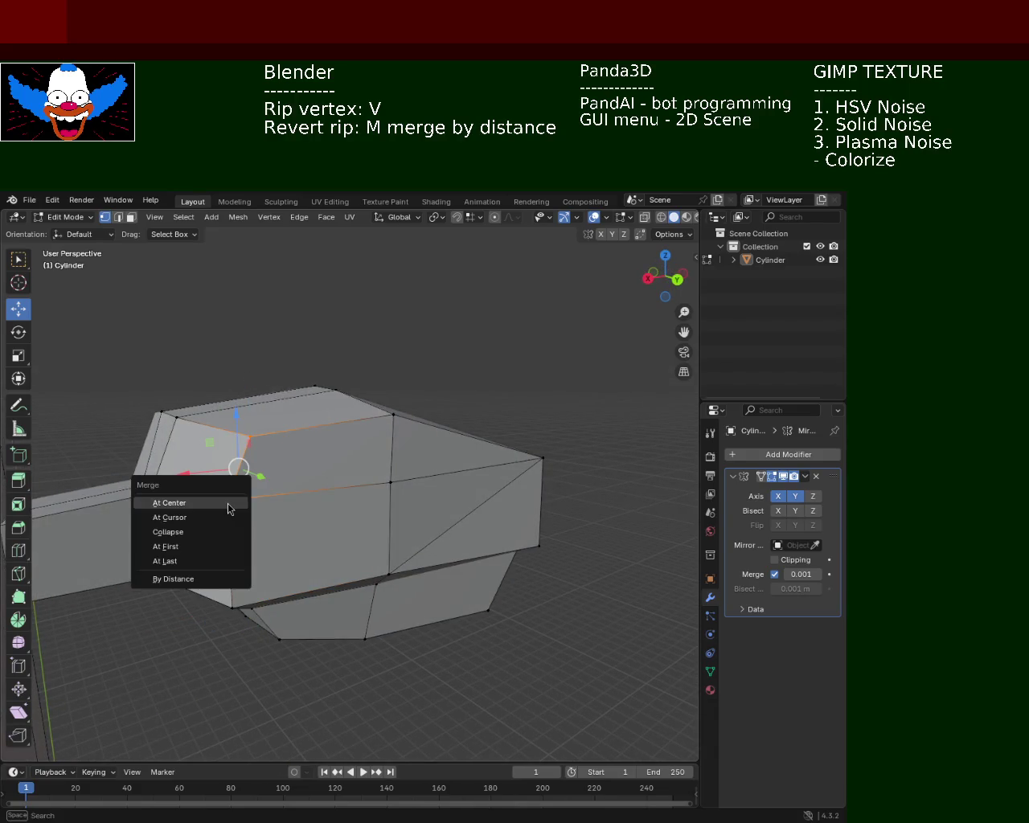
pyautogui.click(225, 501)
pyautogui.moveTo(230, 486)
pyautogui.mouseDown(button='middle')
pyautogui.moveTo(319, 497)
pyautogui.moveTo(238, 503)
pyautogui.moveTo(252, 499)
pyautogui.moveTo(228, 493)
pyautogui.moveTo(262, 475)
pyautogui.mouseUp(button='middle')
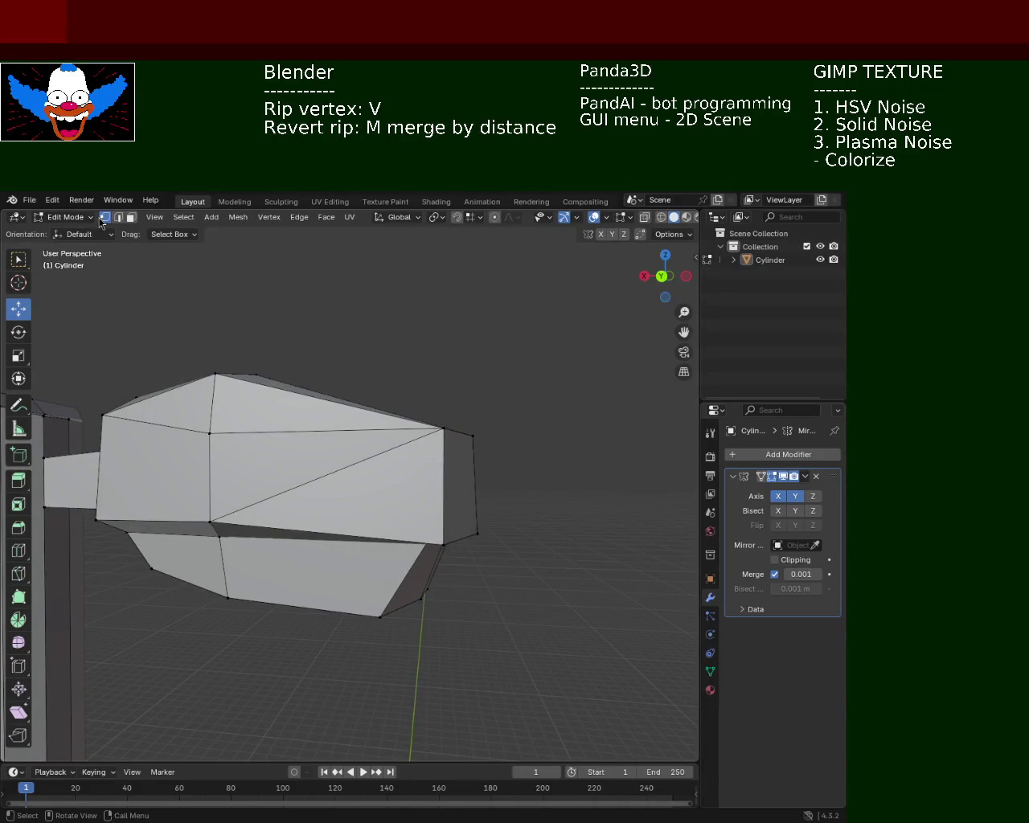
pyautogui.press('x')
pyautogui.click(340, 482)
# Shift the head's two top edges along Z and lower the top ridge vertex.
pyautogui.moveTo(340, 484)
pyautogui.mouseDown(button='middle')
pyautogui.moveTo(431, 494)
pyautogui.moveTo(340, 495)
pyautogui.moveTo(315, 501)
pyautogui.moveTo(310, 517)
pyautogui.moveTo(276, 510)
pyautogui.moveTo(263, 469)
pyautogui.moveTo(233, 492)
pyautogui.moveTo(241, 509)
pyautogui.moveTo(216, 509)
pyautogui.moveTo(102, 286)
pyautogui.mouseUp(button='middle')
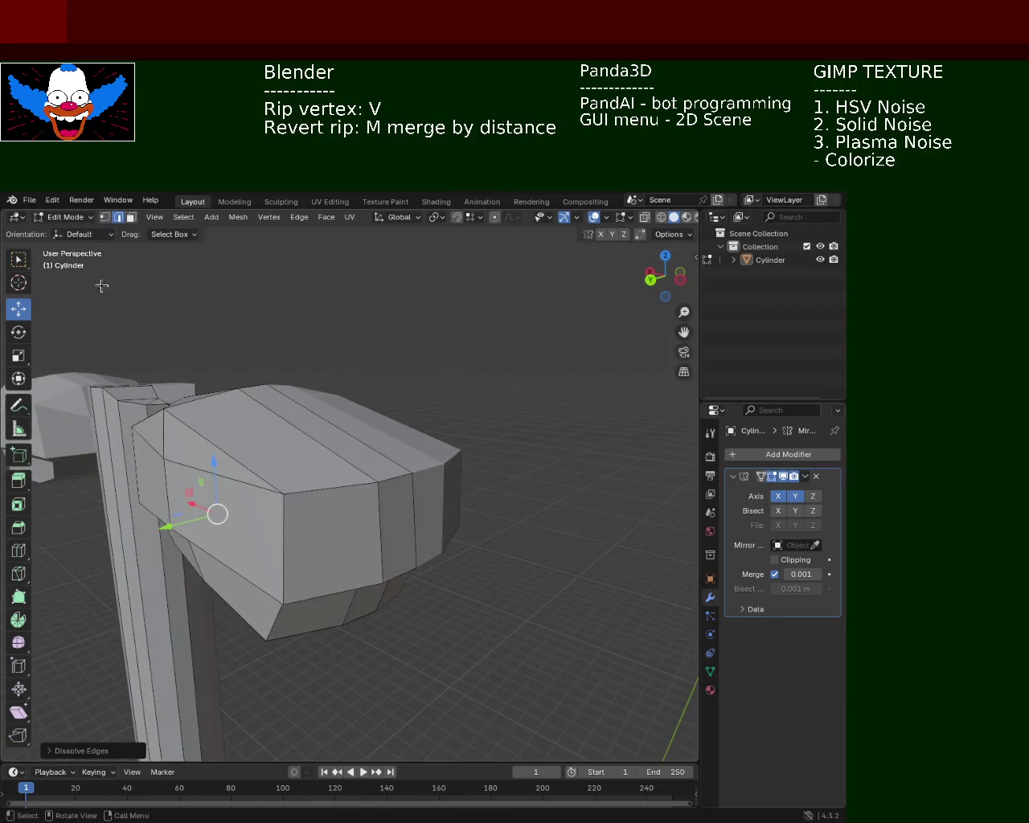
pyautogui.click(403, 475)
pyautogui.keyDown('shift'); pyautogui.click(346, 485); pyautogui.keyUp('shift')
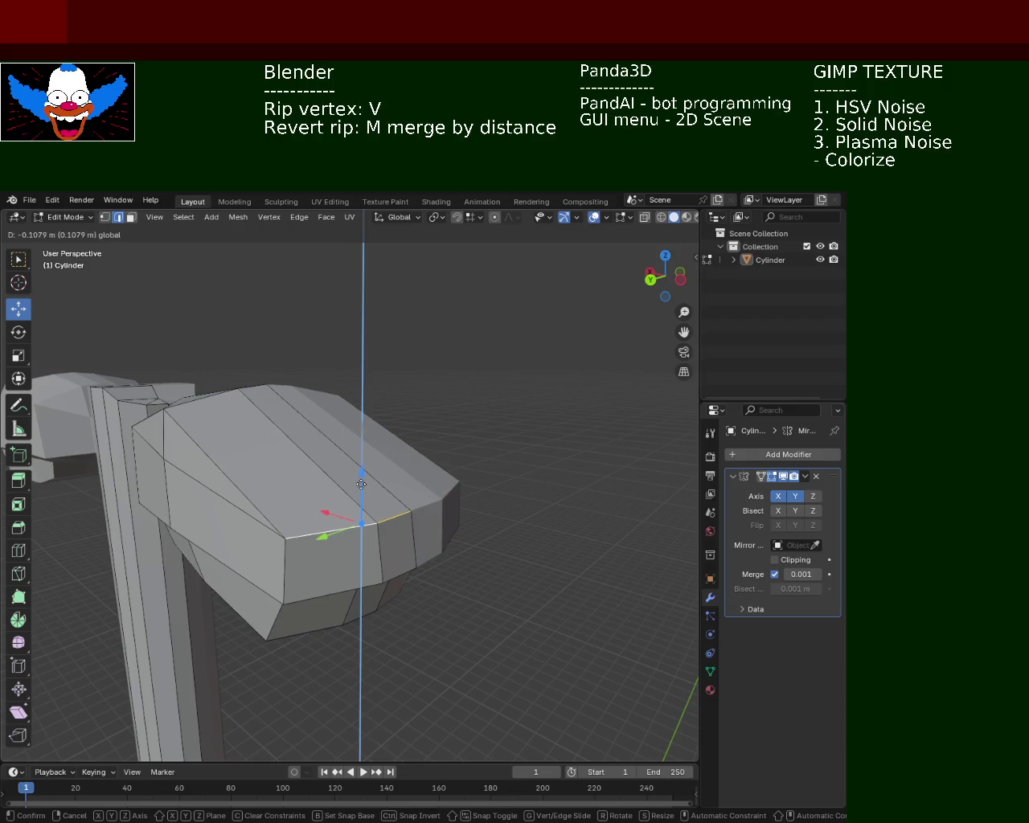
pyautogui.click(361, 488)
pyautogui.moveTo(361, 488); pyautogui.dragTo(361, 476, button='middle')
pyautogui.click(273, 395)
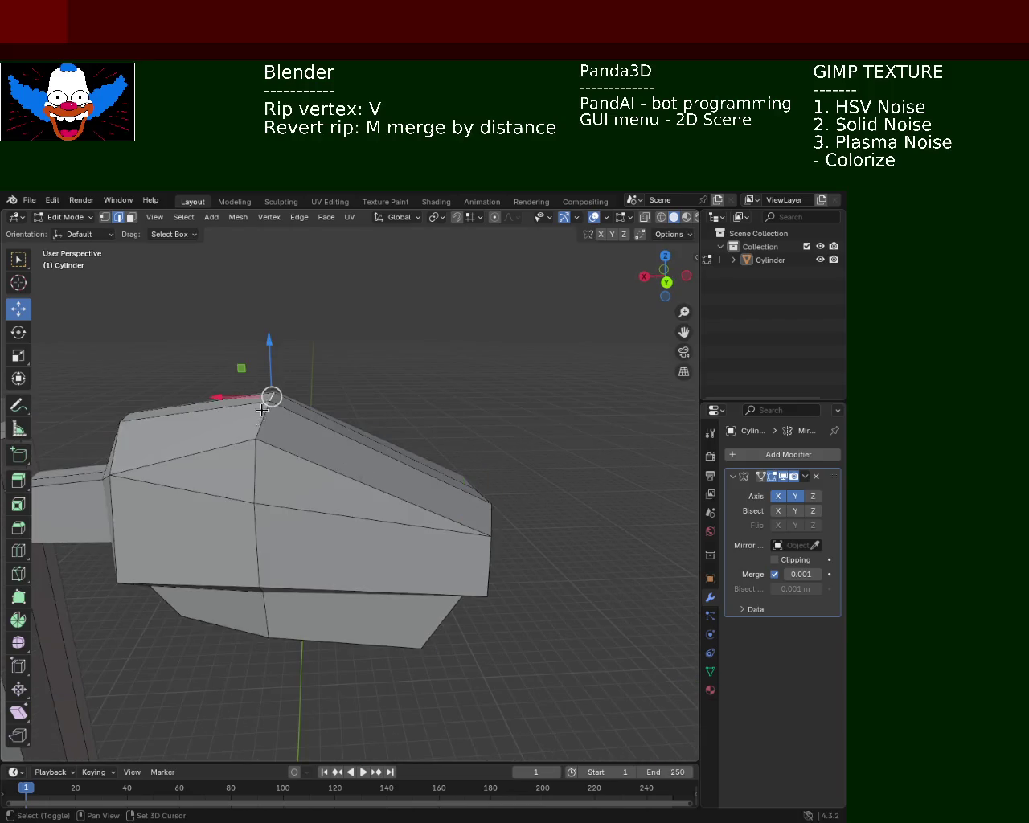
pyautogui.press('g')
pyautogui.press('z')
pyautogui.click(429, 483)
# Raise the lamp head's front-right corner vertices along Z.
pyautogui.moveTo(429, 482); pyautogui.dragTo(437, 491, button='middle')
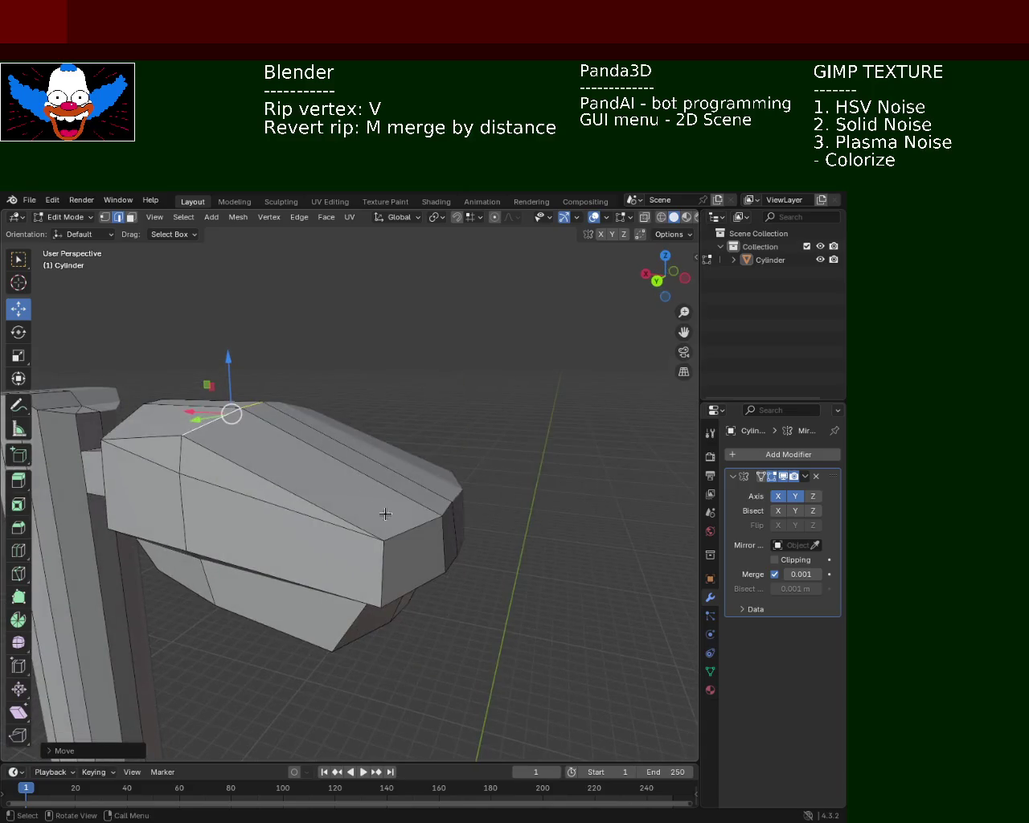
pyautogui.click(436, 491)
pyautogui.keyDown('shift'); pyautogui.click(431, 521); pyautogui.keyUp('shift')
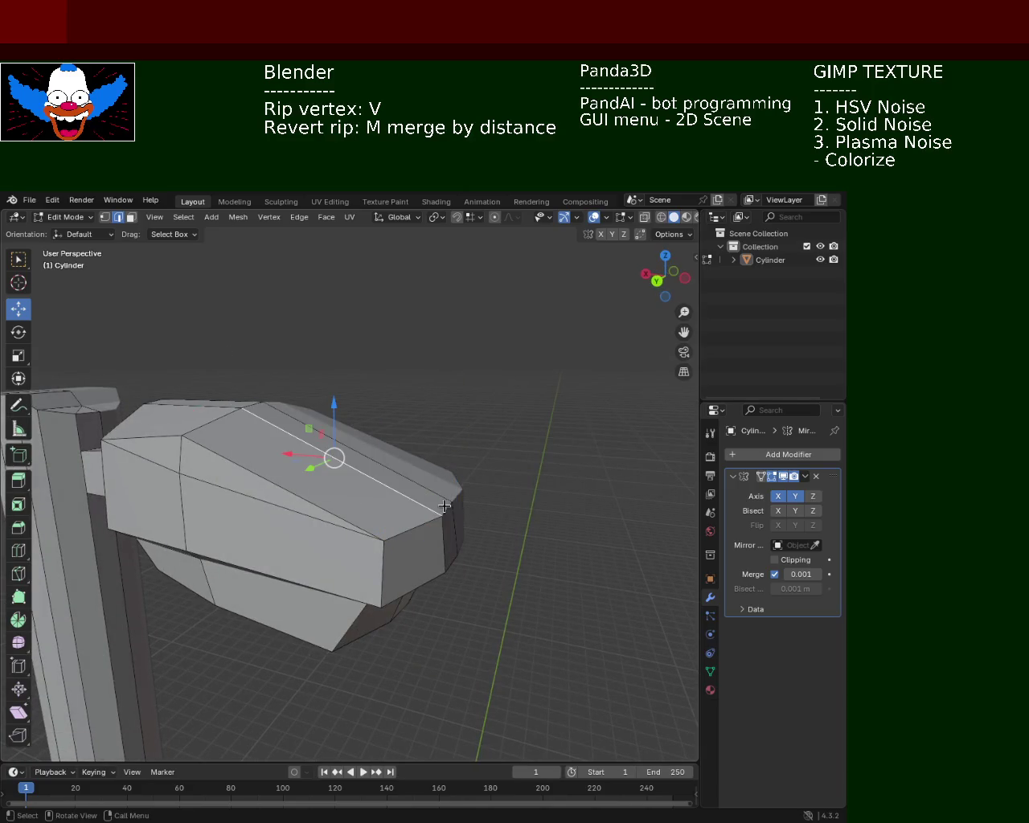
pyautogui.press('g')
pyautogui.press('z')
pyautogui.click(426, 433)
# Dissolve the two edges across the lamp top, inspect the result, and save.
pyautogui.moveTo(426, 433)
pyautogui.mouseDown(button='middle')
pyautogui.moveTo(383, 473)
pyautogui.moveTo(433, 523)
pyautogui.moveTo(489, 503)
pyautogui.mouseUp(button='middle')
pyautogui.click(458, 505)
pyautogui.keyDown('shift'); pyautogui.click(519, 484); pyautogui.keyUp('shift')
pyautogui.press('x')
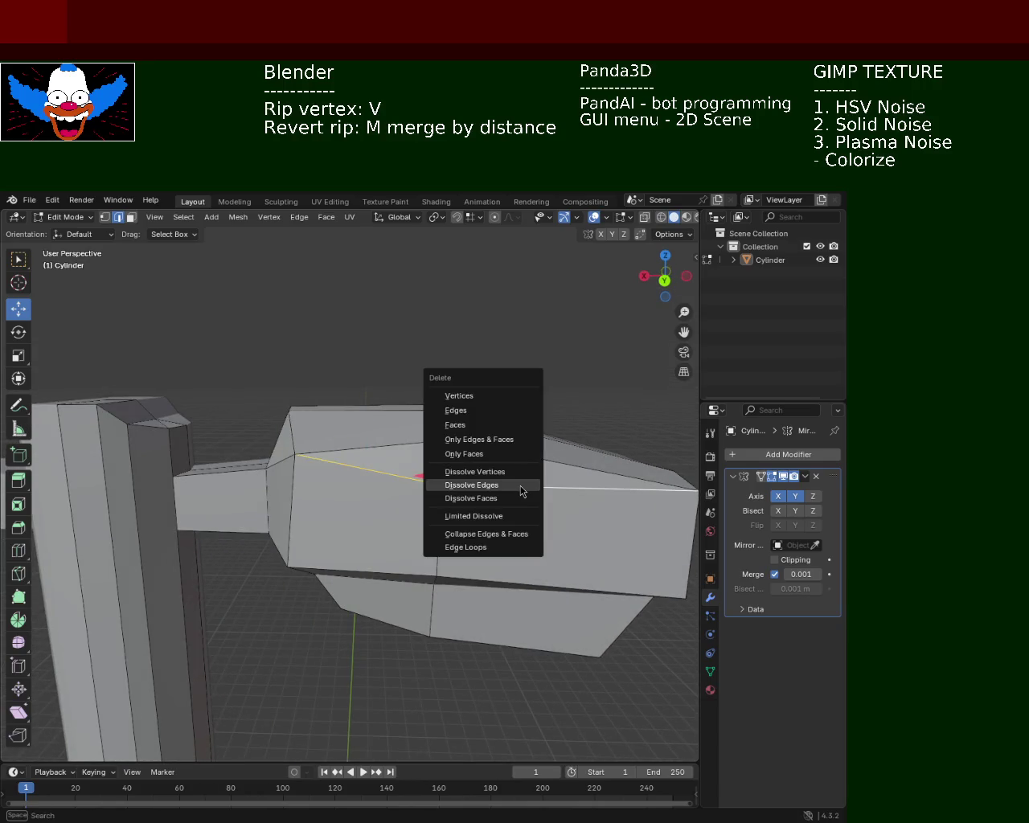
pyautogui.click(521, 486)
pyautogui.moveTo(421, 492)
pyautogui.mouseDown(button='middle')
pyautogui.moveTo(509, 521)
pyautogui.moveTo(337, 506)
pyautogui.moveTo(330, 490)
pyautogui.moveTo(409, 475)
pyautogui.moveTo(418, 480)
pyautogui.moveTo(269, 467)
pyautogui.moveTo(354, 464)
pyautogui.moveTo(230, 524)
pyautogui.moveTo(239, 539)
pyautogui.moveTo(256, 529)
pyautogui.moveTo(333, 592)
pyautogui.moveTo(225, 473)
pyautogui.moveTo(316, 529)
pyautogui.moveTo(471, 506)
pyautogui.moveTo(392, 476)
pyautogui.moveTo(280, 569)
pyautogui.moveTo(327, 560)
pyautogui.mouseUp(button='middle')
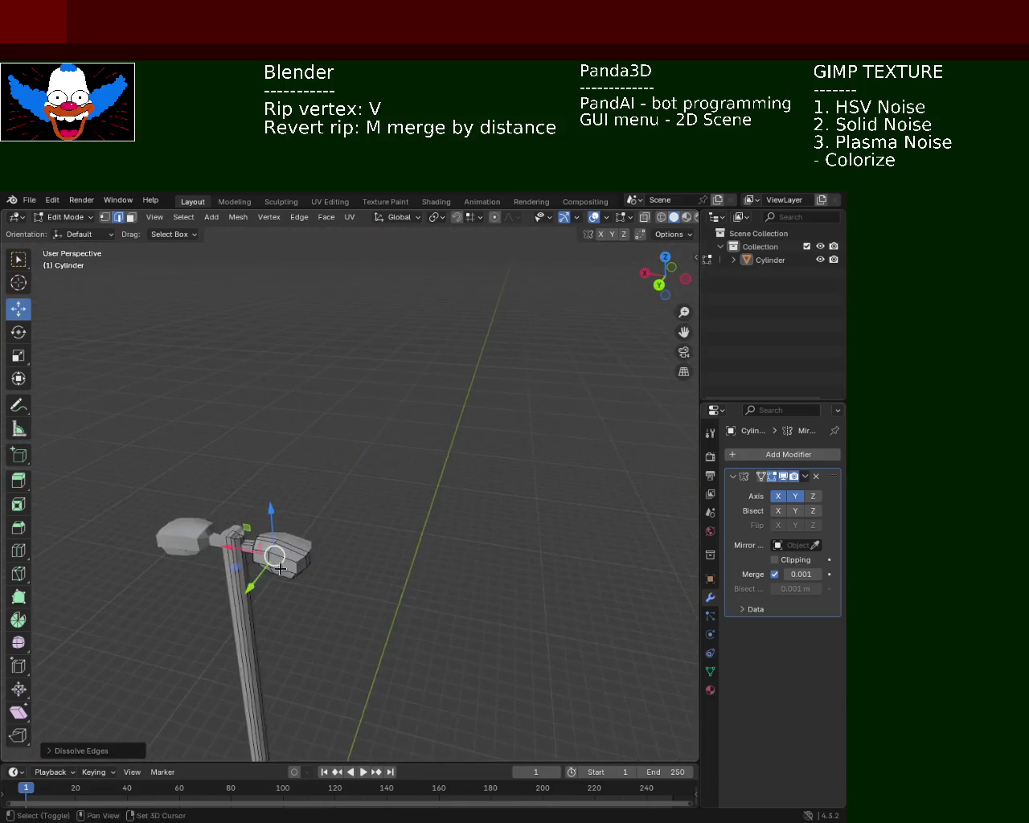
pyautogui.scroll(3, 280, 569)
pyautogui.scroll(2, 279, 569)
pyautogui.hotkey('ctrl', 's')
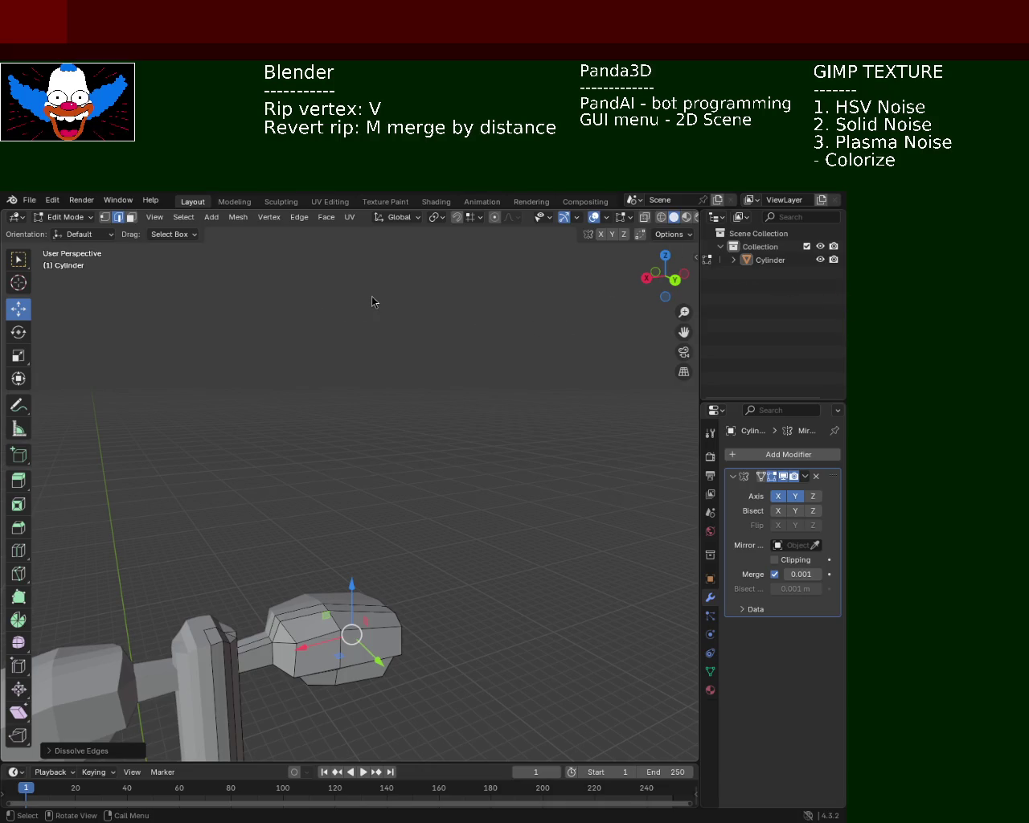
# Switch to Vertex select mode and view the lamp head from a lower side angle.
pyautogui.moveTo(415, 517)
pyautogui.mouseDown(button='middle')
pyautogui.moveTo(284, 504)
pyautogui.moveTo(310, 452)
pyautogui.moveTo(381, 378)
pyautogui.moveTo(393, 416)
pyautogui.moveTo(334, 465)
pyautogui.moveTo(358, 458)
pyautogui.moveTo(356, 423)
pyautogui.moveTo(288, 355)
pyautogui.moveTo(361, 402)
pyautogui.moveTo(405, 377)
pyautogui.moveTo(440, 377)
pyautogui.moveTo(391, 368)
pyautogui.mouseUp(button='middle')
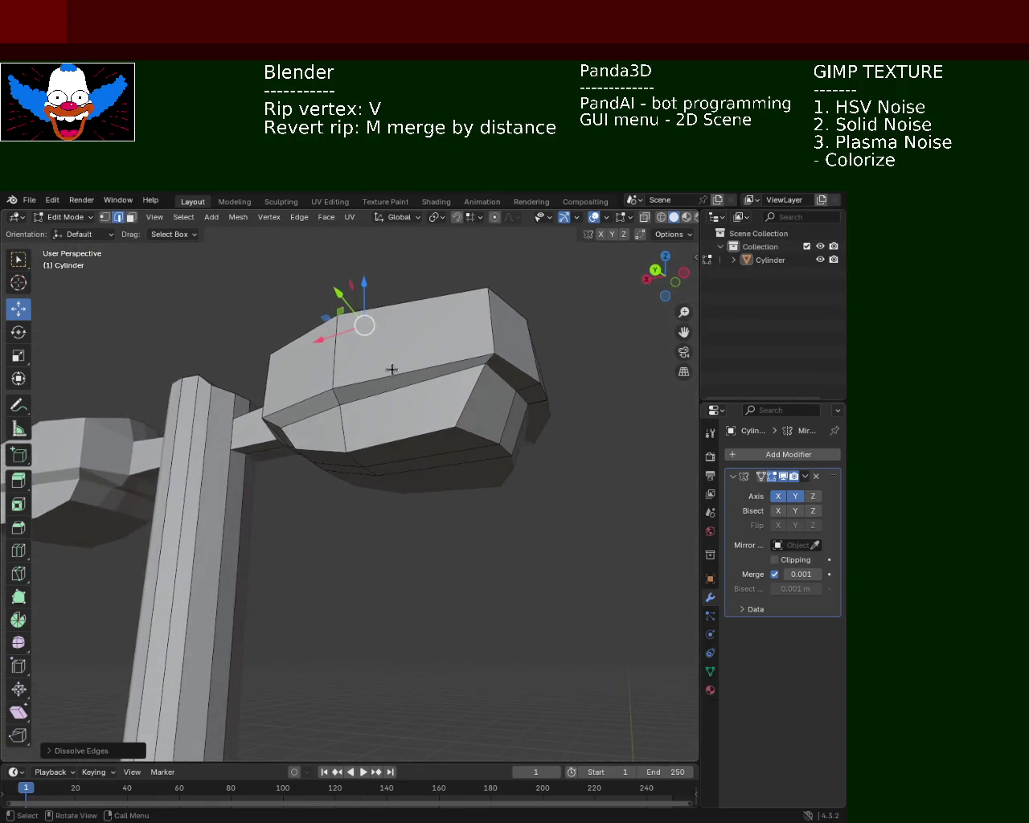
pyautogui.click(103, 218)
pyautogui.moveTo(453, 346)
pyautogui.mouseDown(button='middle')
pyautogui.moveTo(483, 351)
pyautogui.moveTo(480, 394)
pyautogui.mouseUp(button='middle')
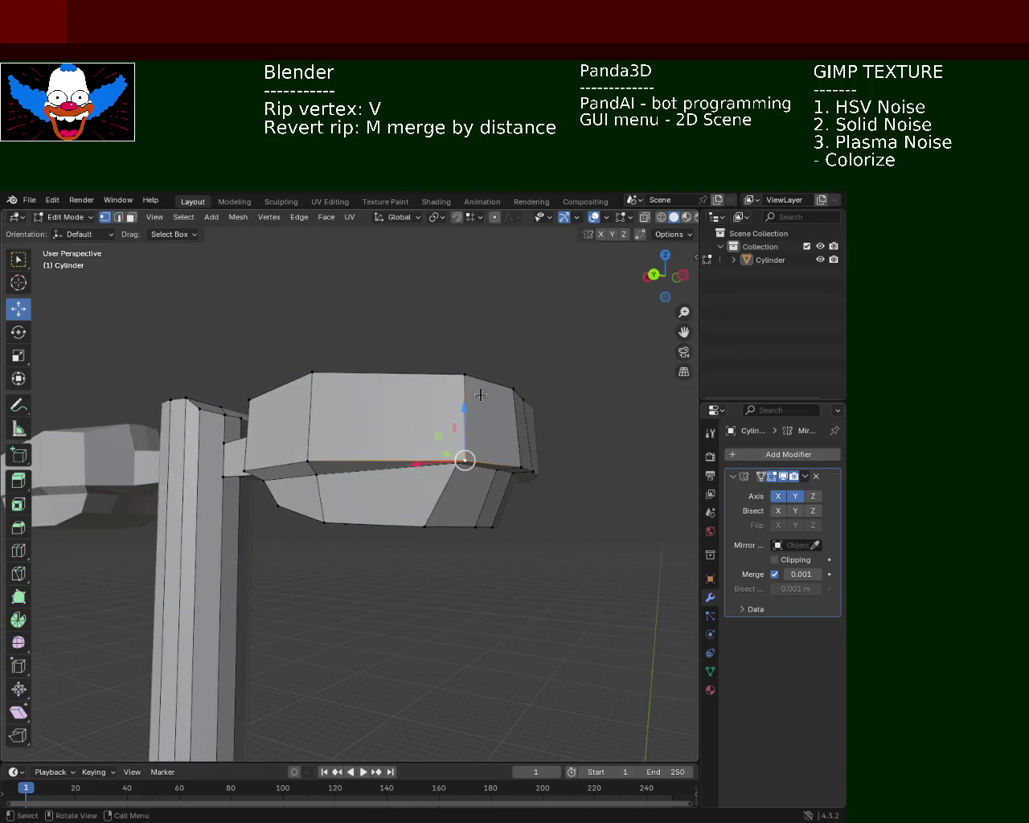
# Move the lamp head's middle seam vertices vertically along Z and save the file.
pyautogui.press('v')
pyautogui.click(459, 419)
pyautogui.hotkey('ctrl', 'z')
pyautogui.hotkey('ctrl', 'z')
pyautogui.press('g')
pyautogui.press('z')
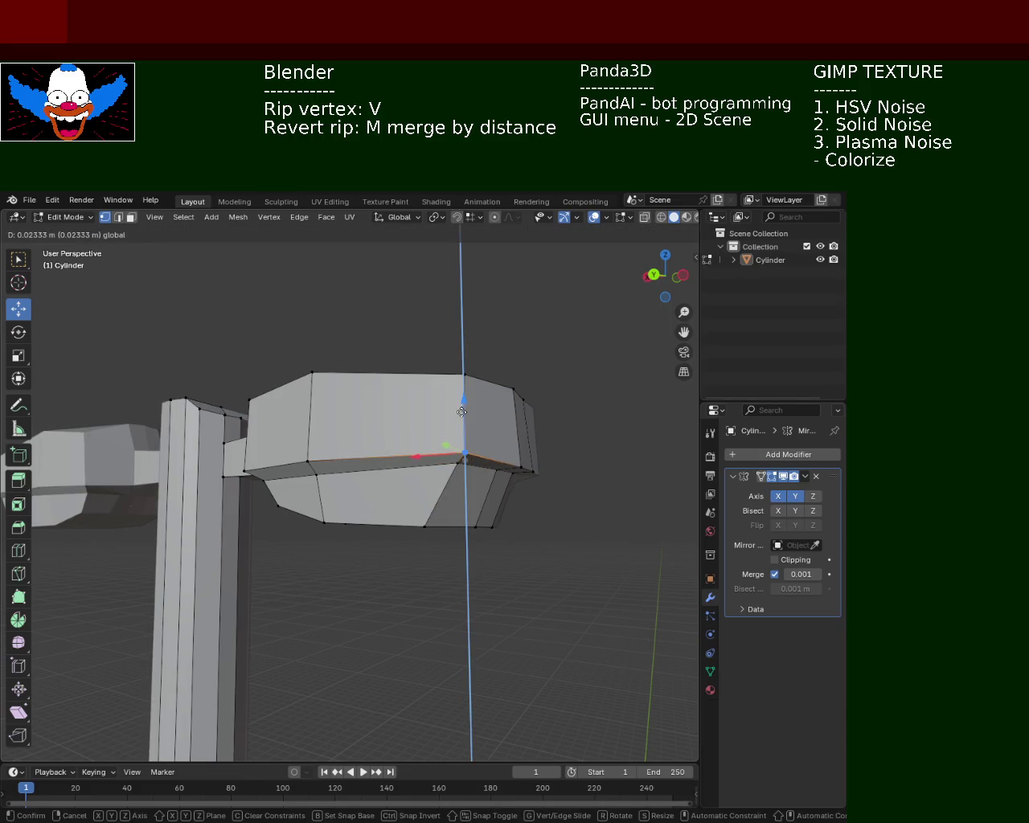
pyautogui.click(462, 412)
pyautogui.moveTo(463, 411)
pyautogui.mouseDown(button='middle')
pyautogui.moveTo(404, 466)
pyautogui.moveTo(524, 462)
pyautogui.mouseUp(button='middle')
pyautogui.moveTo(372, 425)
pyautogui.mouseDown(button='middle')
pyautogui.moveTo(517, 506)
pyautogui.moveTo(549, 436)
pyautogui.moveTo(432, 404)
pyautogui.moveTo(430, 388)
pyautogui.mouseUp(button='middle')
pyautogui.hotkey('ctrl', 's')
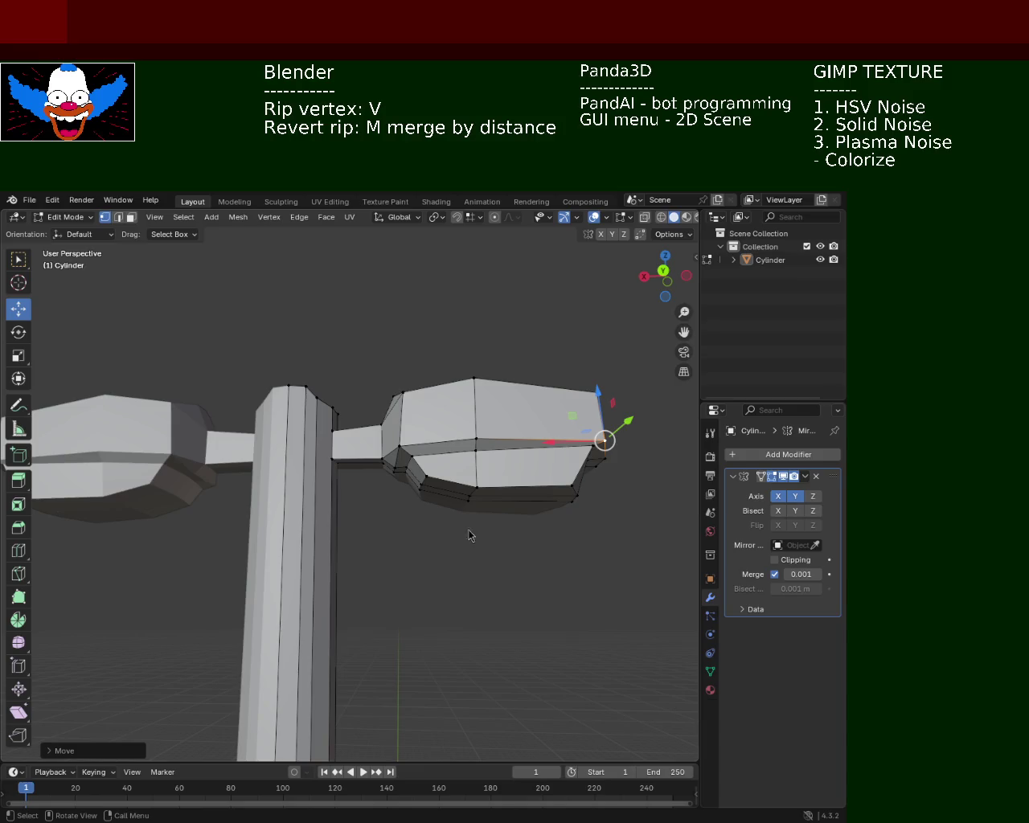
# Nudge a lamp head corner vertex along the Y axis.
pyautogui.moveTo(321, 484)
pyautogui.mouseDown(button='middle')
pyautogui.moveTo(166, 544)
pyautogui.moveTo(214, 487)
pyautogui.moveTo(211, 437)
pyautogui.moveTo(254, 440)
pyautogui.moveTo(327, 602)
pyautogui.moveTo(377, 648)
pyautogui.moveTo(386, 413)
pyautogui.moveTo(274, 584)
pyautogui.moveTo(340, 616)
pyautogui.moveTo(429, 565)
pyautogui.moveTo(287, 422)
pyautogui.moveTo(322, 370)
pyautogui.moveTo(364, 412)
pyautogui.moveTo(321, 346)
pyautogui.moveTo(322, 402)
pyautogui.moveTo(313, 397)
pyautogui.mouseUp(button='middle')
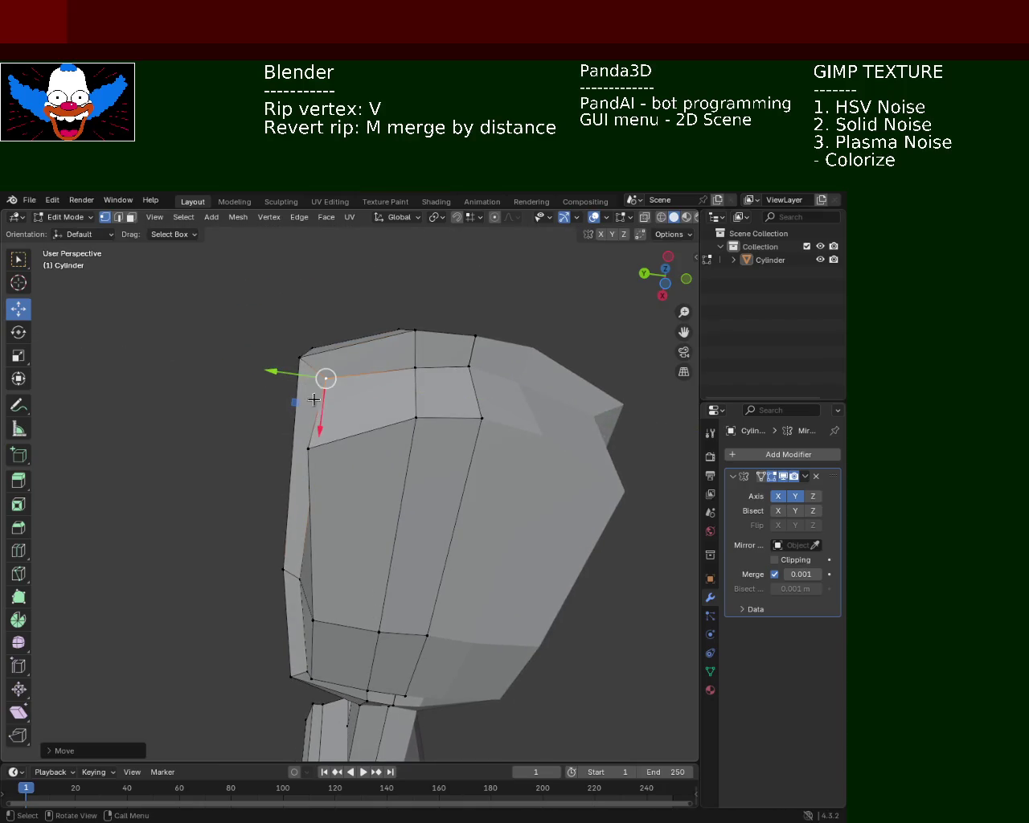
pyautogui.moveTo(314, 419); pyautogui.dragTo(317, 434)
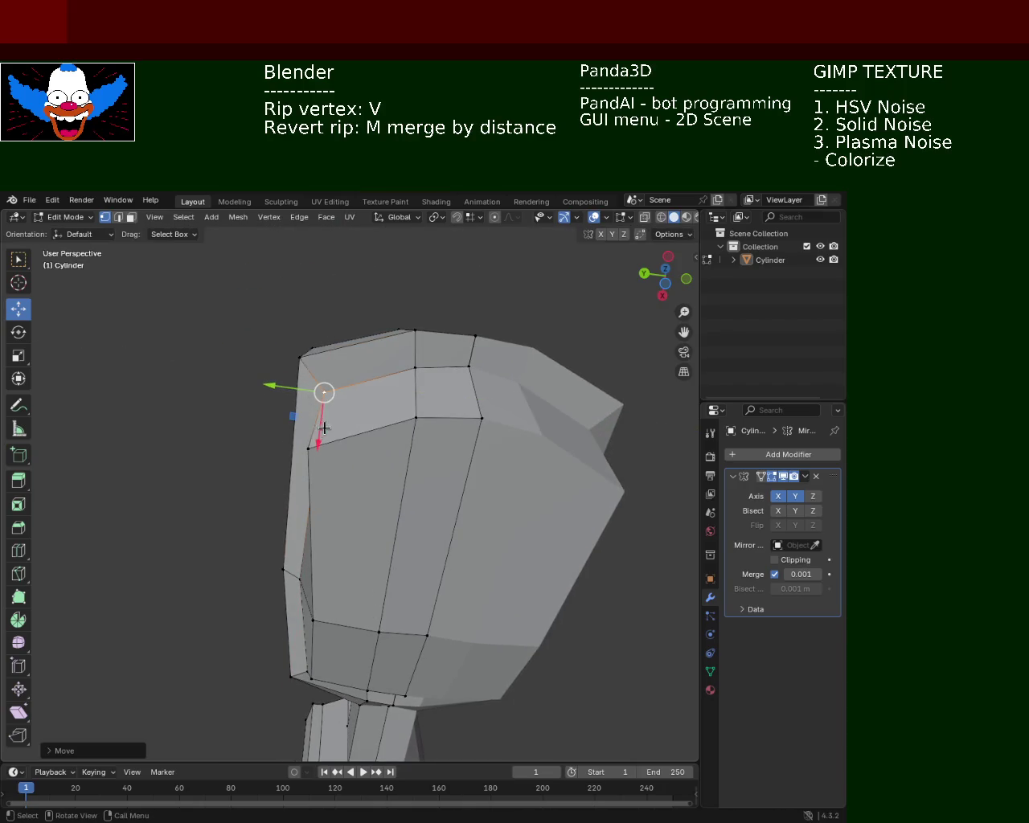
pyautogui.press('g')
pyautogui.press('y')
pyautogui.click(320, 446)
# Move the bottom-right corner vertex along the X axis.
pyautogui.moveTo(320, 446)
pyautogui.mouseDown(button='middle')
pyautogui.moveTo(318, 462)
pyautogui.moveTo(347, 430)
pyautogui.moveTo(416, 457)
pyautogui.moveTo(426, 586)
pyautogui.moveTo(381, 486)
pyautogui.moveTo(372, 487)
pyautogui.mouseUp(button='middle')
pyautogui.click(391, 528)
pyautogui.moveTo(375, 592); pyautogui.dragTo(377, 607, button='middle')
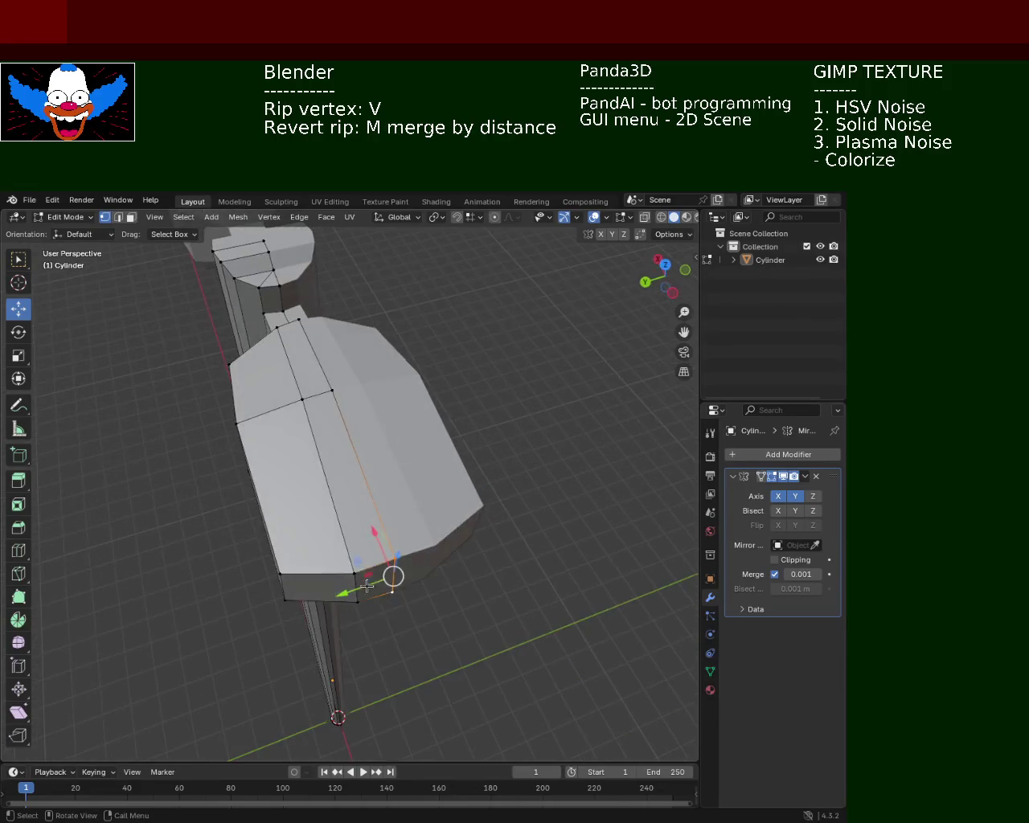
pyautogui.press('g')
pyautogui.press('x')
pyautogui.click(418, 543)
pyautogui.moveTo(418, 543); pyautogui.dragTo(465, 454, button='middle')
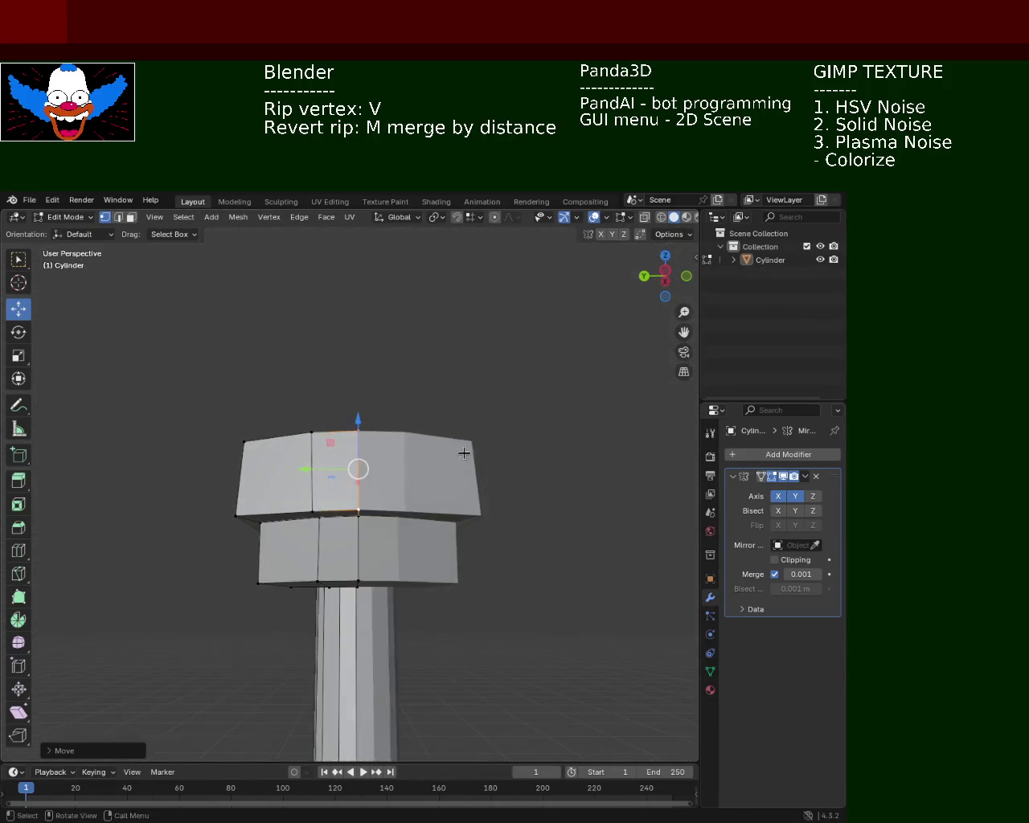
# Undo that move, reposition the vertices freely, and save the file.
pyautogui.hotkey('ctrl', 'z')
pyautogui.moveTo(405, 443)
pyautogui.mouseDown(button='middle')
pyautogui.moveTo(381, 436)
pyautogui.moveTo(367, 540)
pyautogui.moveTo(405, 432)
pyautogui.moveTo(347, 402)
pyautogui.moveTo(359, 393)
pyautogui.moveTo(366, 589)
pyautogui.moveTo(277, 434)
pyautogui.moveTo(316, 394)
pyautogui.moveTo(317, 416)
pyautogui.moveTo(292, 450)
pyautogui.moveTo(402, 453)
pyautogui.moveTo(343, 521)
pyautogui.moveTo(409, 523)
pyautogui.moveTo(432, 443)
pyautogui.moveTo(463, 428)
pyautogui.moveTo(368, 432)
pyautogui.moveTo(340, 482)
pyautogui.moveTo(390, 477)
pyautogui.mouseUp(button='middle')
pyautogui.press('g')
pyautogui.click(367, 540)
pyautogui.hotkey('ctrl', 's')
# Shift another lamp head vertex along X and save the file.
pyautogui.keyDown('shift'); pyautogui.click(360, 393); pyautogui.keyUp('shift')
pyautogui.press('g')
pyautogui.press('x')
pyautogui.click(352, 589)
pyautogui.hotkey('ctrl', 's')
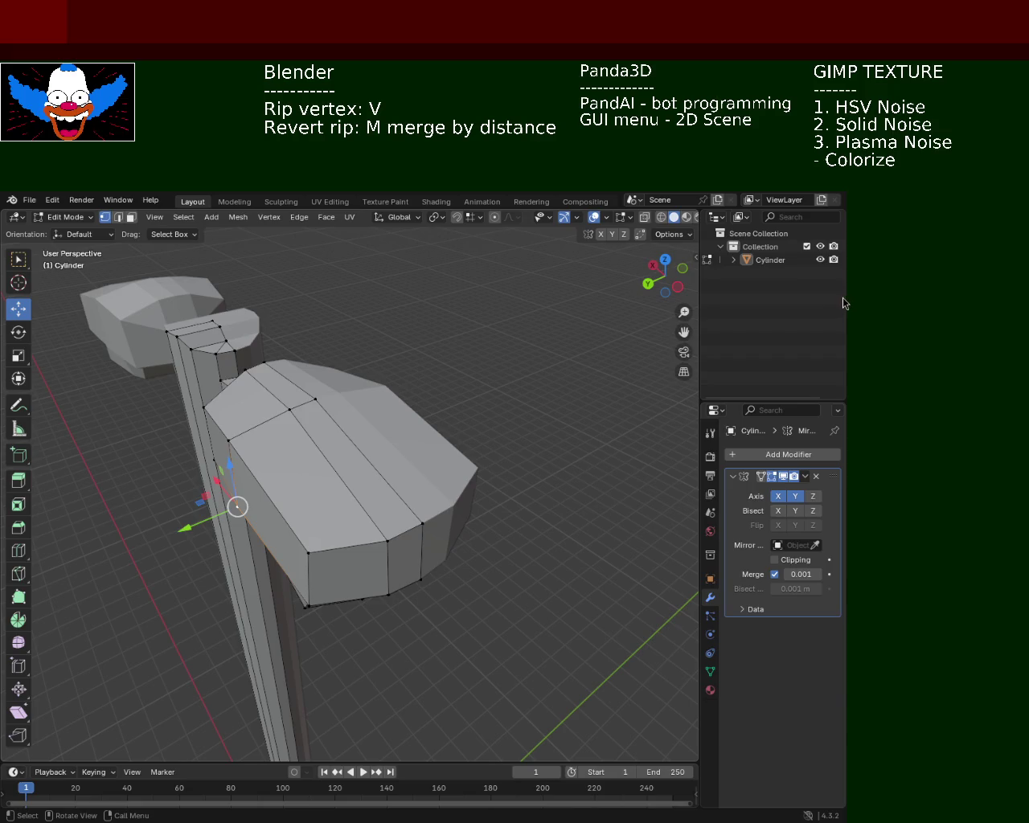
# Move the lamp head's two front-right vertices along the X axis.
pyautogui.moveTo(399, 430)
pyautogui.mouseDown(button='middle')
pyautogui.moveTo(403, 362)
pyautogui.moveTo(366, 409)
pyautogui.mouseUp(button='middle')
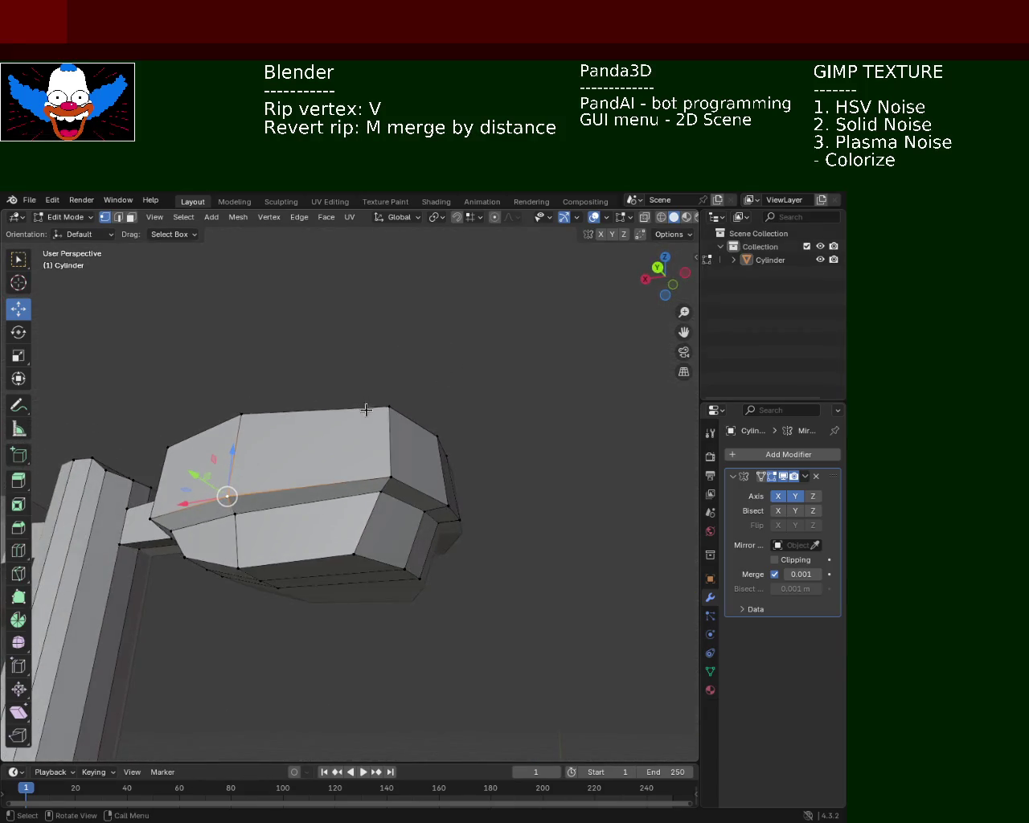
pyautogui.click(387, 470)
pyautogui.keyDown('shift'); pyautogui.click(380, 414); pyautogui.keyUp('shift')
pyautogui.moveTo(378, 427)
pyautogui.mouseDown(button='middle')
pyautogui.moveTo(360, 553)
pyautogui.moveTo(344, 437)
pyautogui.moveTo(391, 526)
pyautogui.moveTo(404, 333)
pyautogui.moveTo(372, 279)
pyautogui.mouseUp(button='middle')
pyautogui.press('g')
pyautogui.press('x')
pyautogui.click(386, 560)
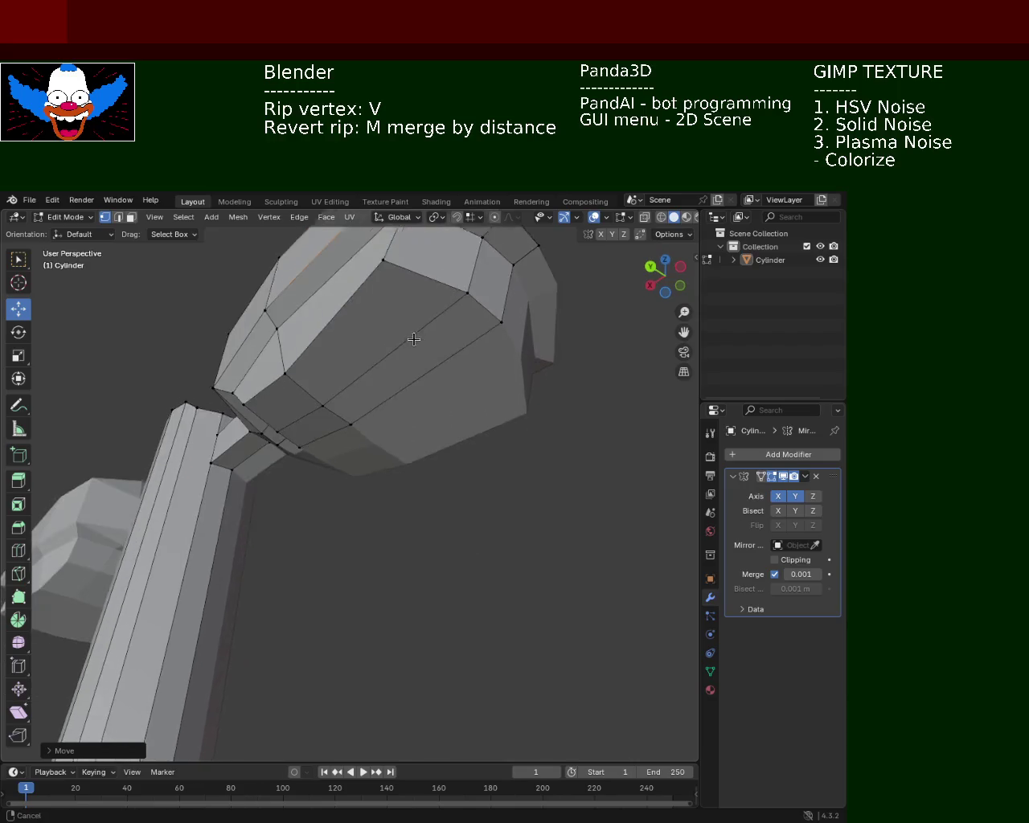
# Lift one vertex slightly upward, zoom out to the whole pole, and save.
pyautogui.moveTo(373, 279); pyautogui.dragTo(380, 400, button='middle')
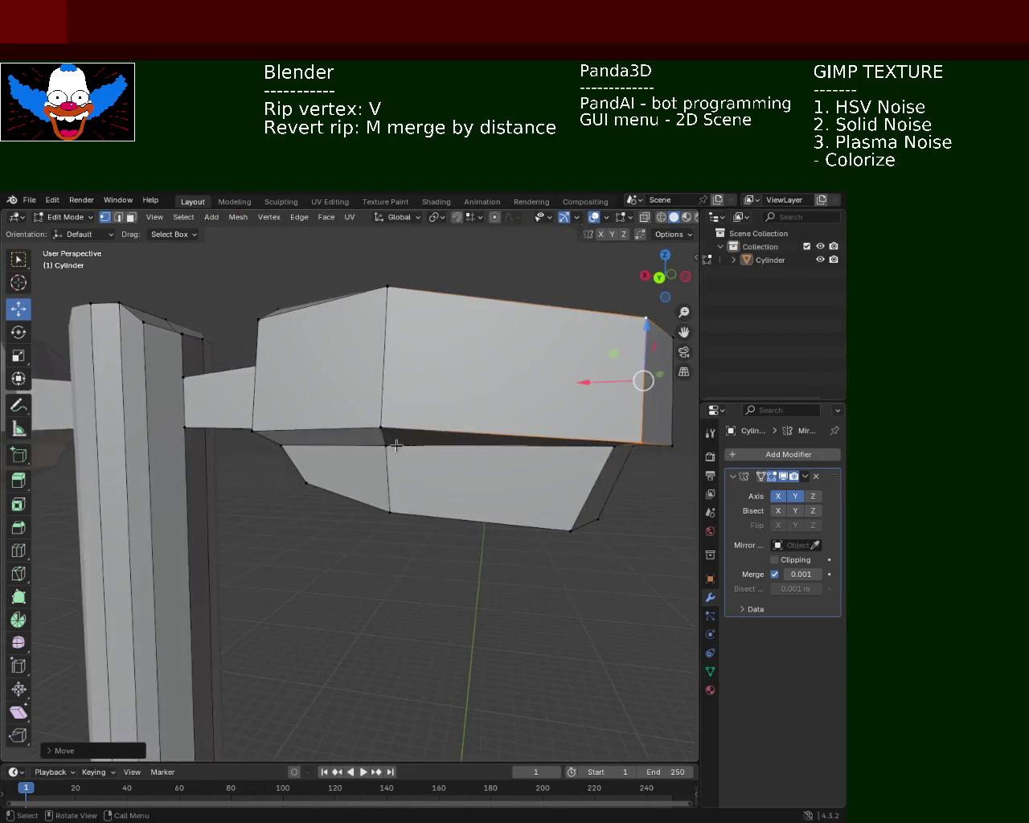
pyautogui.moveTo(379, 400); pyautogui.dragTo(383, 381)
pyautogui.moveTo(383, 381)
pyautogui.mouseDown(button='middle')
pyautogui.moveTo(448, 476)
pyautogui.moveTo(485, 450)
pyautogui.moveTo(211, 444)
pyautogui.moveTo(427, 425)
pyautogui.moveTo(360, 271)
pyautogui.mouseUp(button='middle')
pyautogui.scroll(-8, 361, 271)
pyautogui.moveTo(223, 609); pyautogui.dragTo(459, 489, button='middle')
pyautogui.hotkey('ctrl', 's')
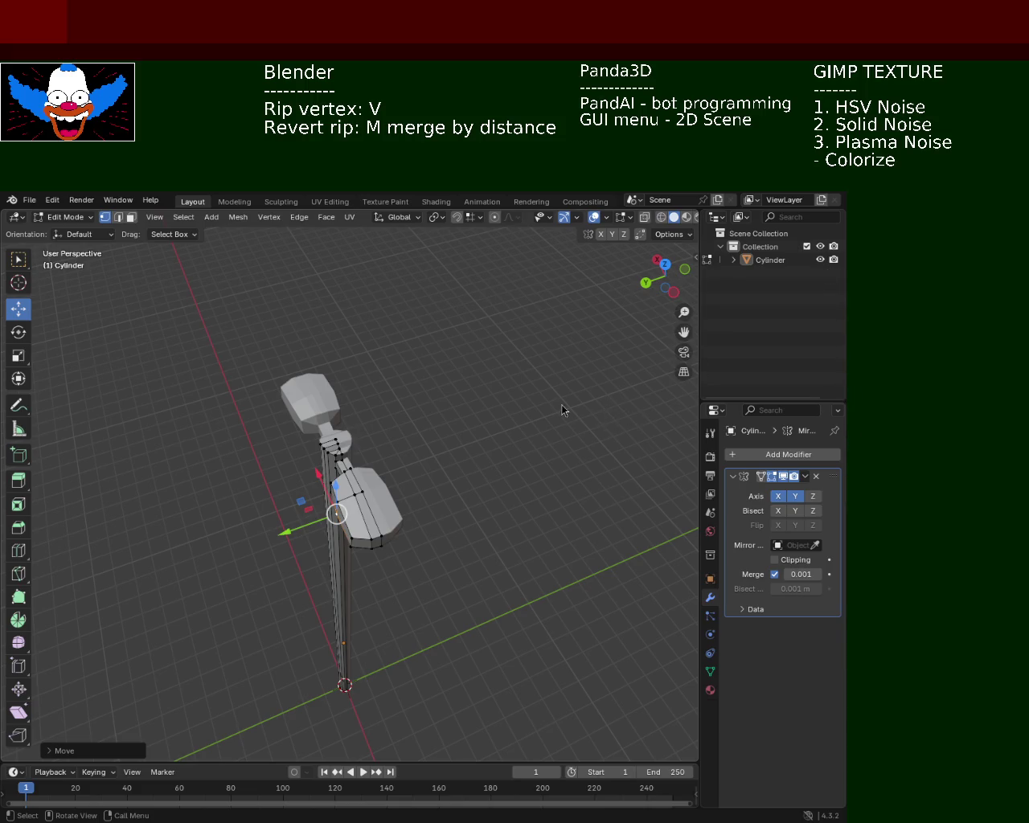
# Zoom in on the lamp heads and save the file as light_pole_2.blend.
pyautogui.press('g')
pyautogui.moveTo(340, 499)
pyautogui.mouseDown(button='middle')
pyautogui.moveTo(448, 477)
pyautogui.moveTo(390, 398)
pyautogui.moveTo(290, 416)
pyautogui.mouseUp(button='middle')
pyautogui.scroll(5, 448, 478)
pyautogui.hotkey('ctrl', 's')
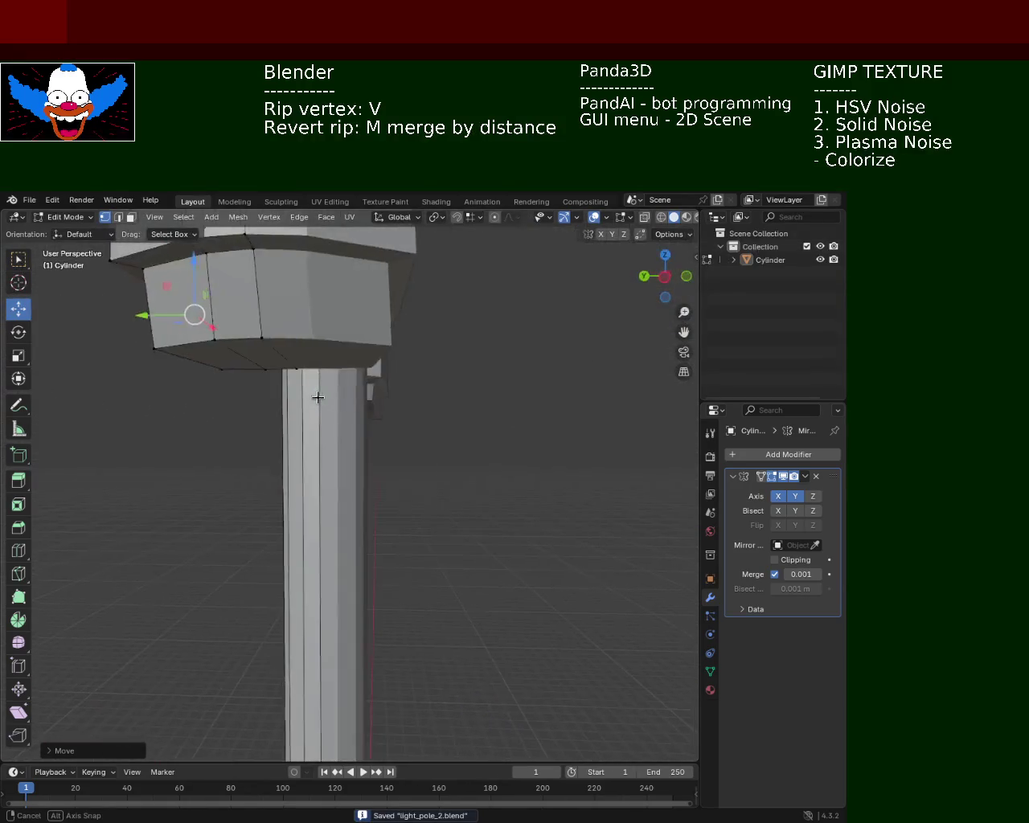
pyautogui.click(290, 416)
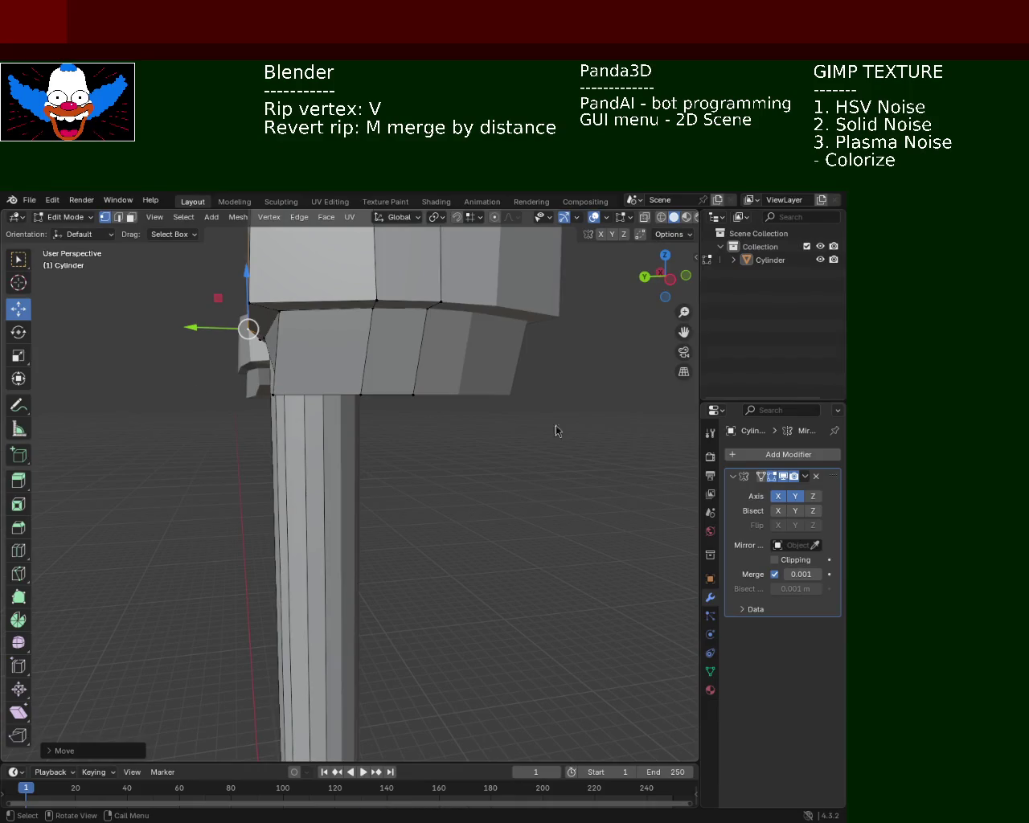
# Orbit around the whole pole and switch to wireframe shading.
pyautogui.moveTo(526, 383); pyautogui.dragTo(381, 319, button='middle')
pyautogui.scroll(-1, 499, 395)
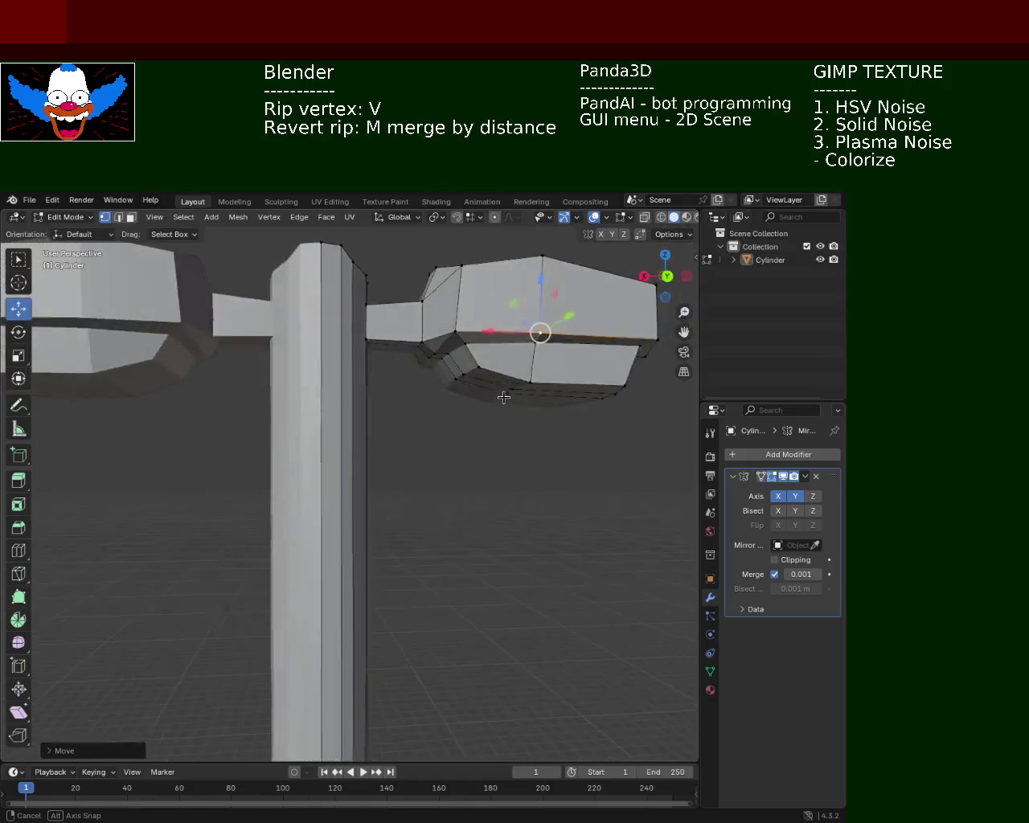
pyautogui.scroll(1, 461, 402)
pyautogui.scroll(-5, 426, 476)
pyautogui.moveTo(426, 476)
pyautogui.mouseDown(button='middle')
pyautogui.moveTo(382, 585)
pyautogui.moveTo(328, 423)
pyautogui.moveTo(395, 517)
pyautogui.moveTo(372, 385)
pyautogui.moveTo(395, 499)
pyautogui.moveTo(464, 552)
pyautogui.moveTo(434, 510)
pyautogui.moveTo(548, 537)
pyautogui.moveTo(579, 450)
pyautogui.mouseUp(button='middle')
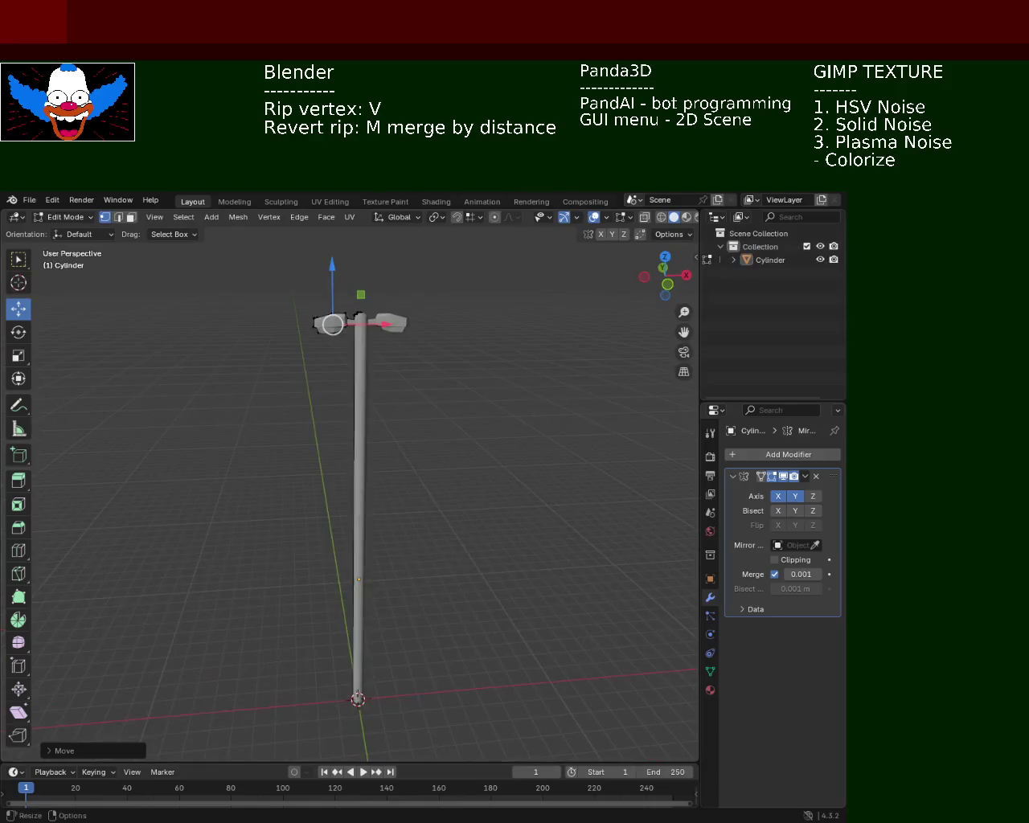
pyautogui.click(661, 217)
# Return to solid shading, hide the viewport overlays, and review the pole from several angles.
pyautogui.click(674, 217)
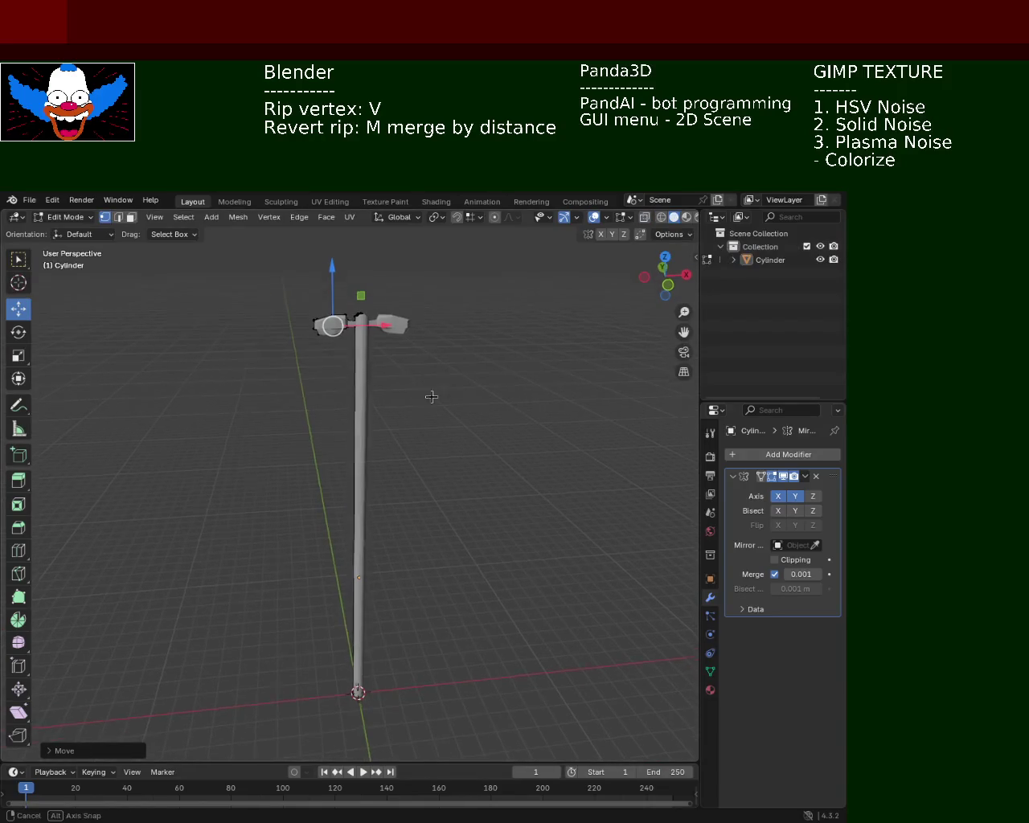
pyautogui.click(594, 218)
pyautogui.moveTo(392, 383)
pyautogui.mouseDown(button='middle')
pyautogui.moveTo(453, 462)
pyautogui.moveTo(407, 384)
pyautogui.moveTo(381, 397)
pyautogui.moveTo(492, 470)
pyautogui.moveTo(386, 517)
pyautogui.moveTo(386, 328)
pyautogui.moveTo(386, 383)
pyautogui.moveTo(205, 362)
pyautogui.moveTo(517, 418)
pyautogui.moveTo(478, 337)
pyautogui.mouseUp(button='middle')
pyautogui.scroll(-3, 361, 419)
pyautogui.moveTo(390, 490)
pyautogui.mouseDown(button='middle')
pyautogui.moveTo(388, 452)
pyautogui.moveTo(385, 482)
pyautogui.mouseUp(button='middle')
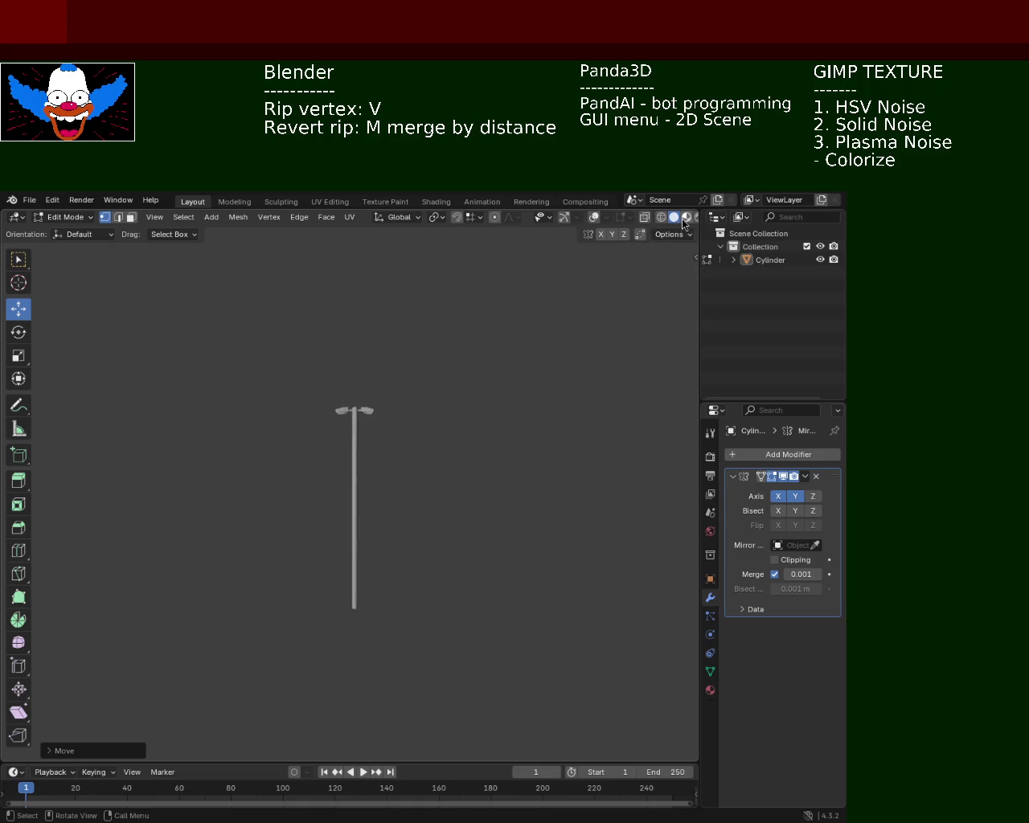
pyautogui.scroll(5, 382, 434)
pyautogui.scroll(-3, 360, 402)
pyautogui.moveTo(349, 424)
pyautogui.mouseDown(button='middle')
pyautogui.moveTo(383, 453)
pyautogui.moveTo(432, 459)
pyautogui.mouseUp(button='middle')
pyautogui.moveTo(375, 363)
pyautogui.mouseDown(button='middle')
pyautogui.moveTo(317, 347)
pyautogui.moveTo(343, 361)
pyautogui.moveTo(415, 360)
pyautogui.moveTo(397, 367)
pyautogui.mouseUp(button='middle')
pyautogui.scroll(4, 408, 342)
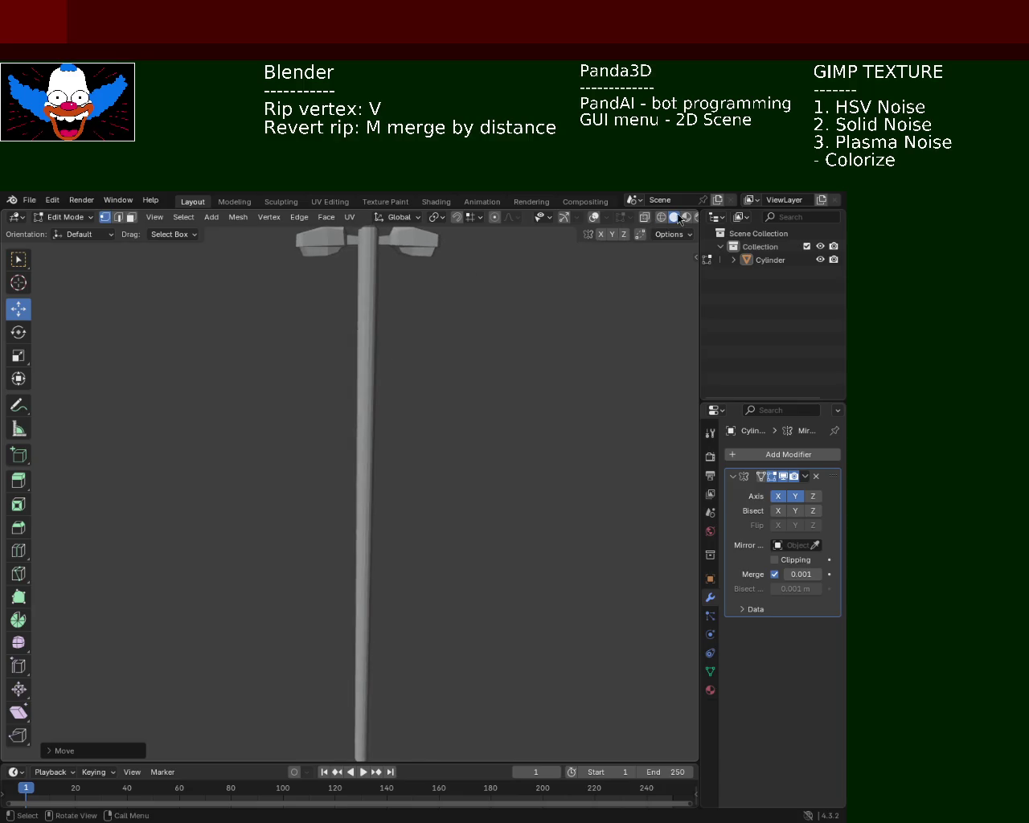
pyautogui.scroll(-3, 434, 414)
pyautogui.scroll(-1, 402, 458)
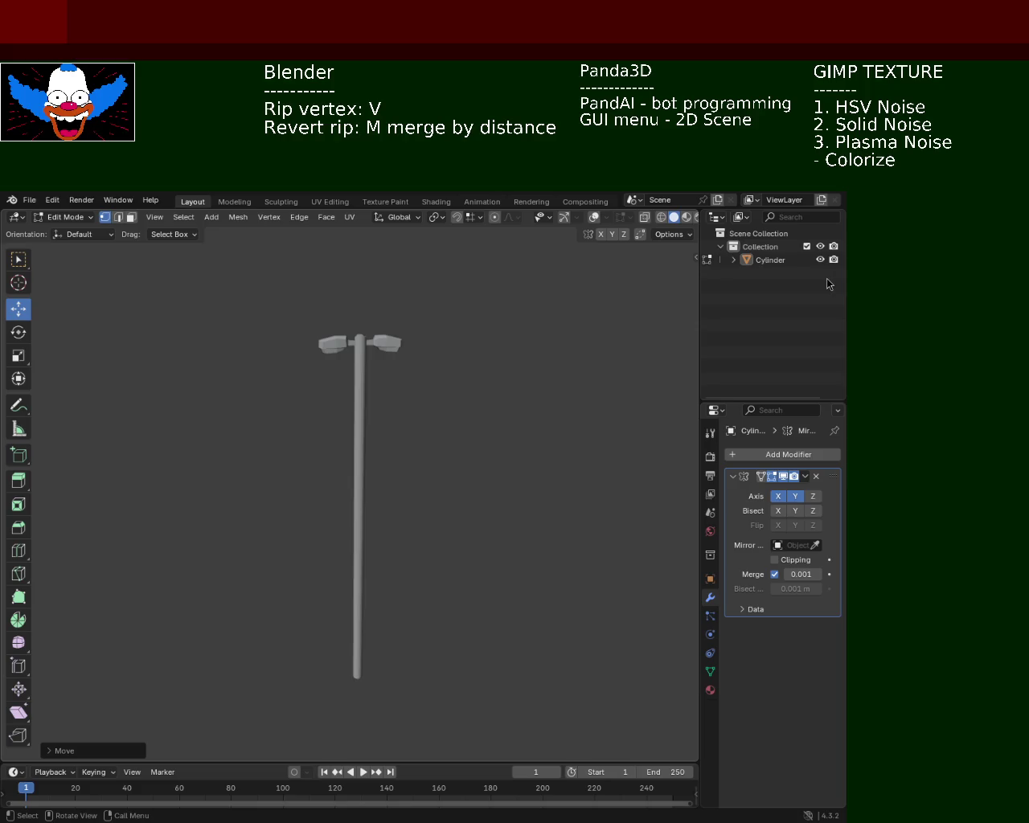
# Look along the pole and switch back to Object Mode.
pyautogui.moveTo(378, 351)
pyautogui.mouseDown(button='middle')
pyautogui.moveTo(379, 497)
pyautogui.moveTo(357, 375)
pyautogui.mouseUp(button='middle')
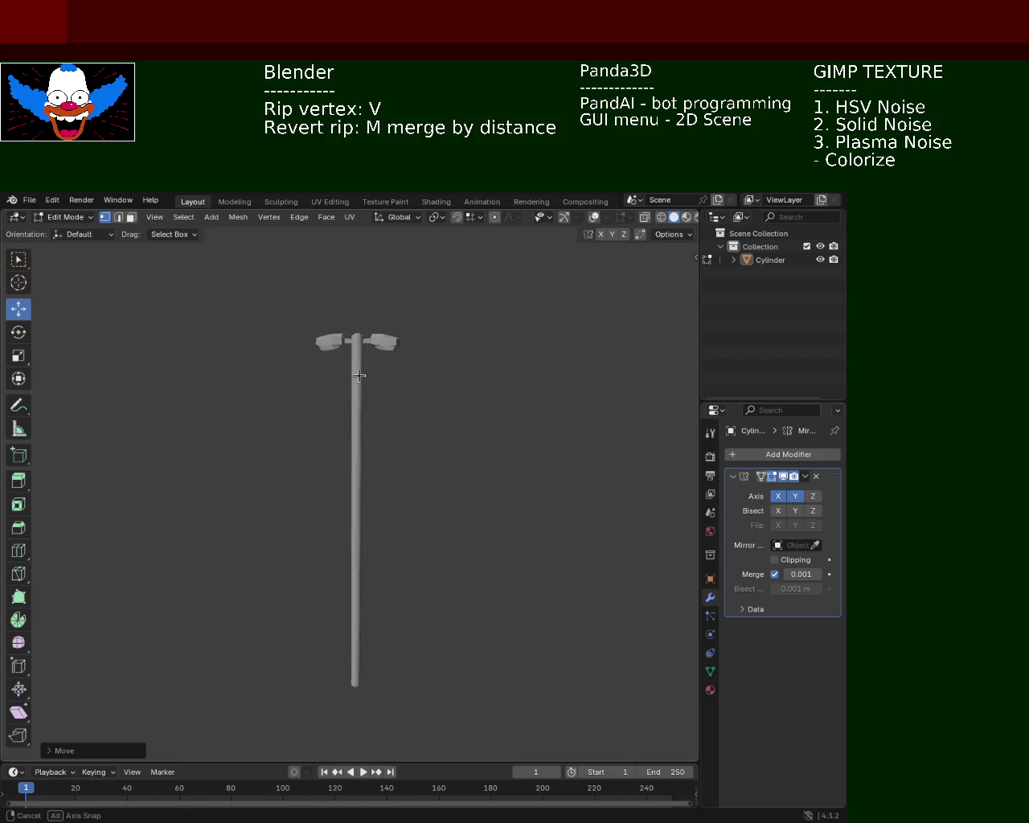
pyautogui.keyDown('shift'); pyautogui.scroll(-3, 411, 432); pyautogui.keyUp('shift')
pyautogui.press('Tab')
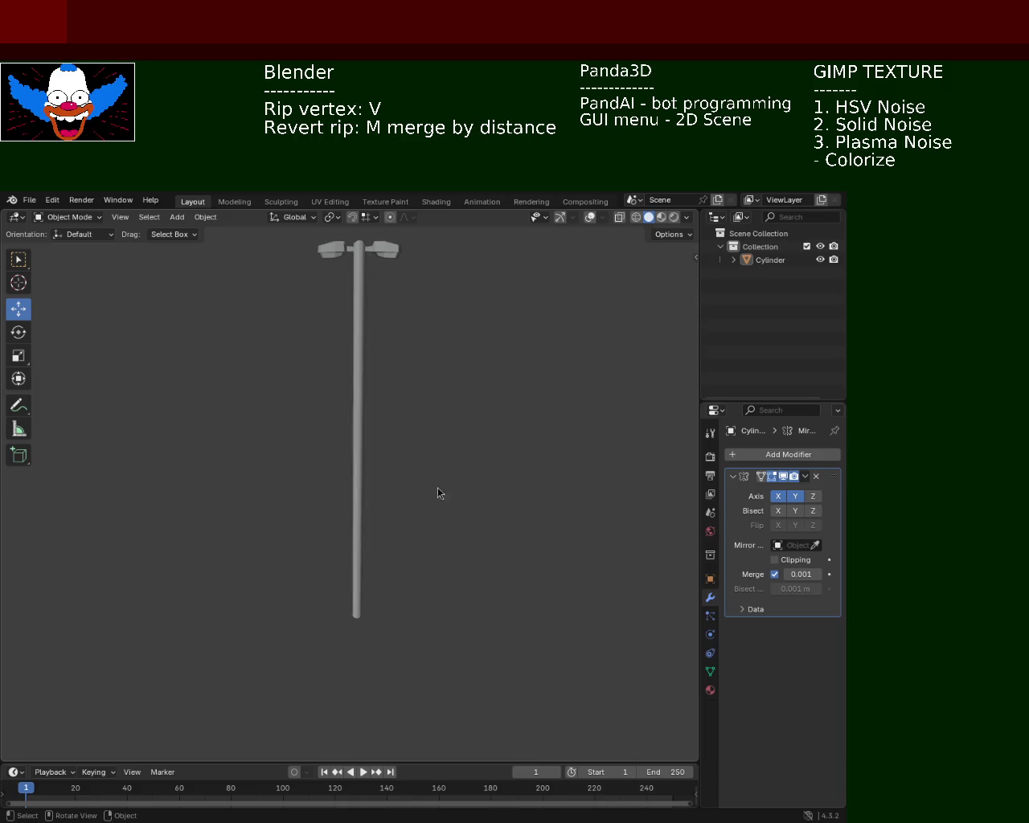
# Turn the viewport gizmos and overlays back on and enter Edit Mode on the cylinder.
pyautogui.click(560, 217)
pyautogui.click(589, 217)
pyautogui.moveTo(363, 571)
pyautogui.mouseDown(button='middle')
pyautogui.moveTo(387, 486)
pyautogui.moveTo(403, 486)
pyautogui.moveTo(370, 451)
pyautogui.moveTo(378, 402)
pyautogui.mouseUp(button='middle')
pyautogui.press('Tab')
# Vertex-slide a bottom cap vertex along its edge.
pyautogui.click(359, 410)
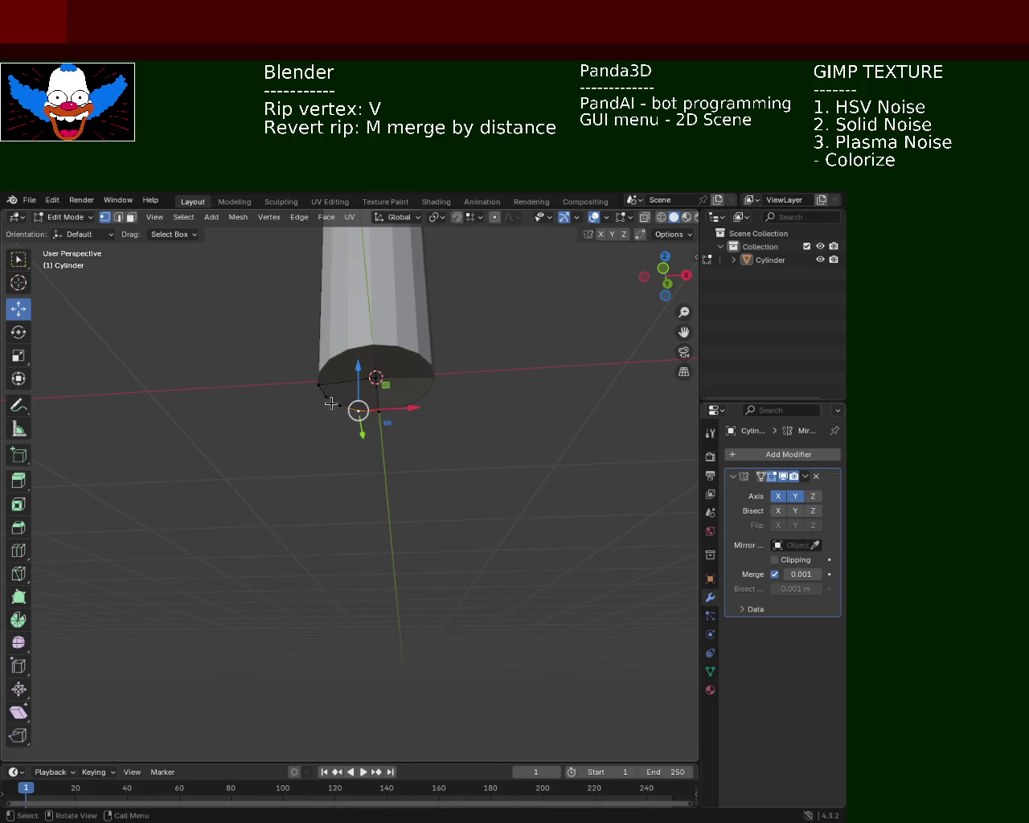
pyautogui.click(364, 378)
pyautogui.moveTo(375, 420); pyautogui.dragTo(366, 498, button='middle')
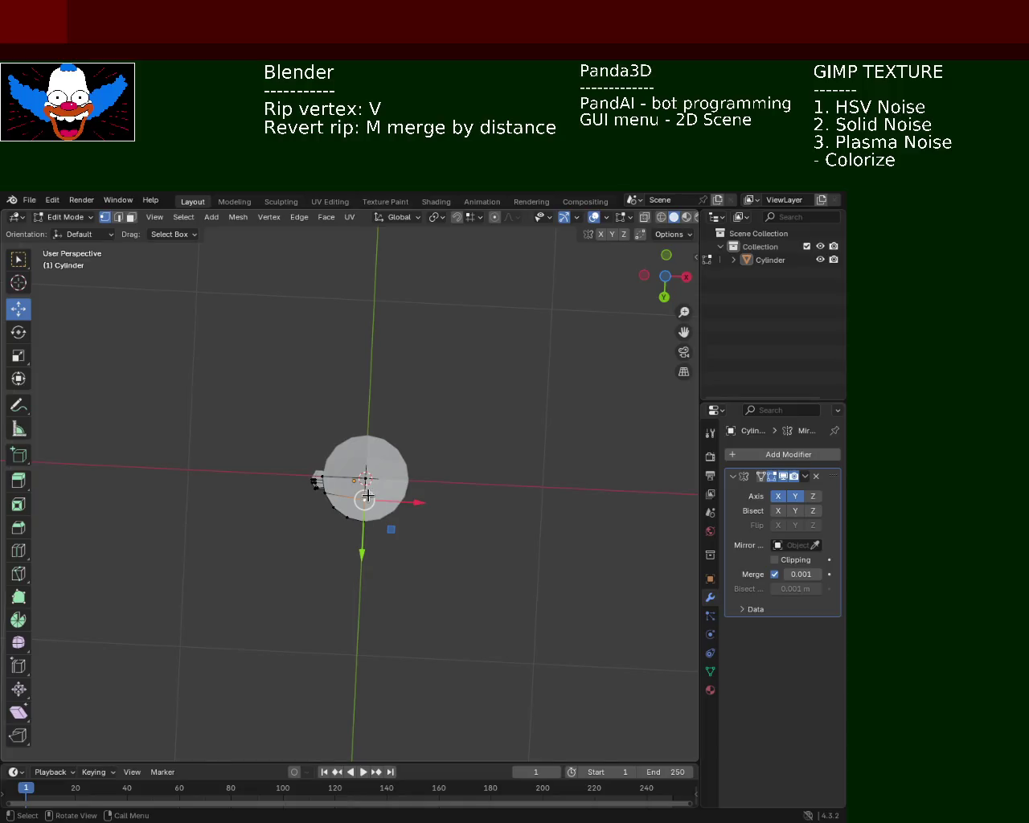
pyautogui.hotkey('shift', 'v')
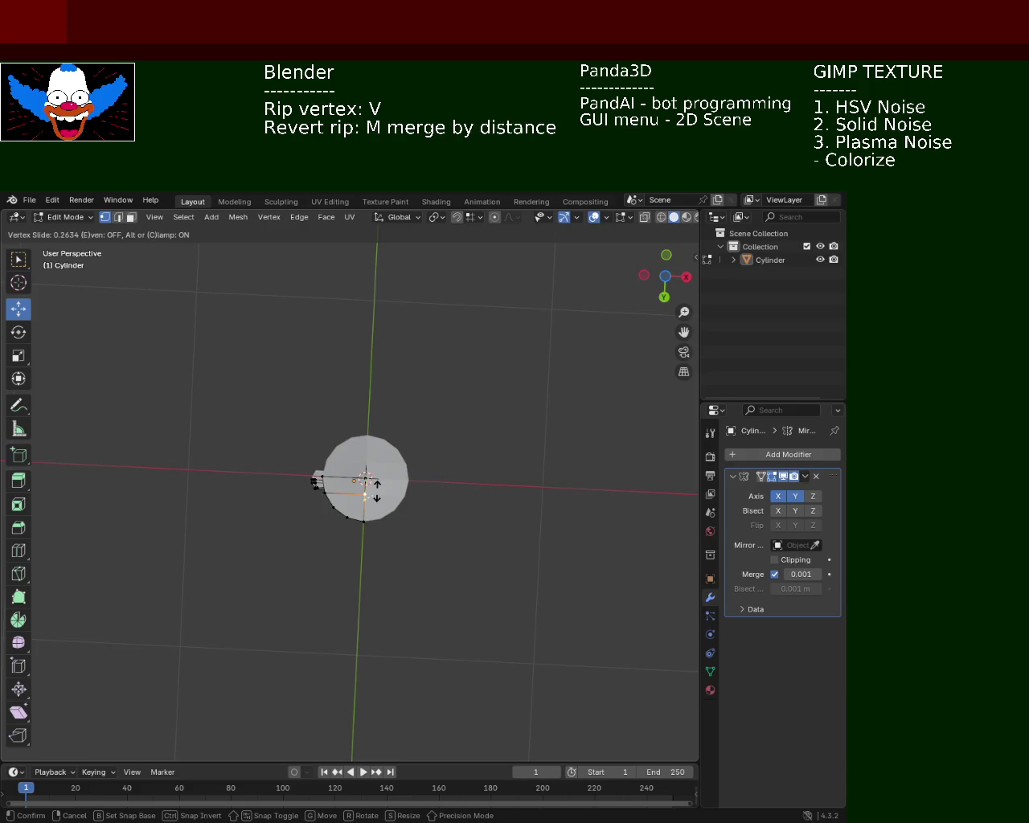
pyautogui.click(366, 481)
# Move several bottom cap vertices along the Y axis.
pyautogui.click(348, 514)
pyautogui.click(322, 478)
pyautogui.keyDown('shift'); pyautogui.click(362, 477); pyautogui.keyUp('shift')
pyautogui.click(457, 217)
pyautogui.press('g')
pyautogui.press('y')
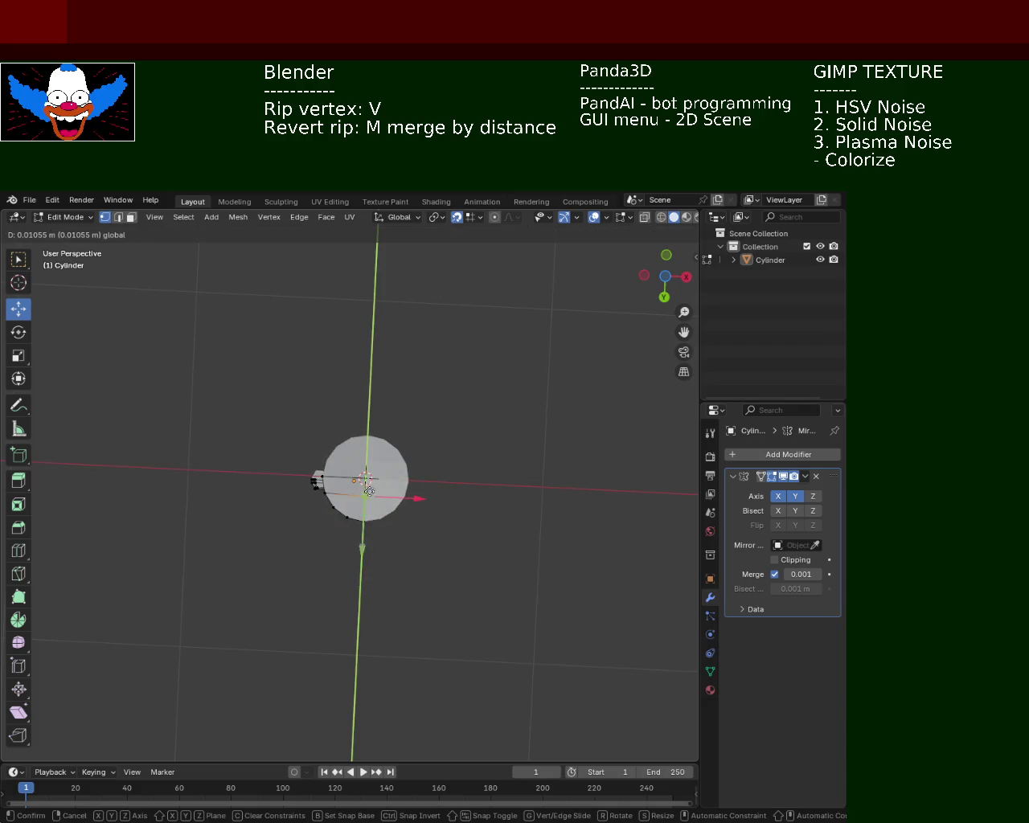
pyautogui.click(372, 496)
# Cancel a further Y stretch to keep the cap round, then undo back.
pyautogui.press('g')
pyautogui.press('y')
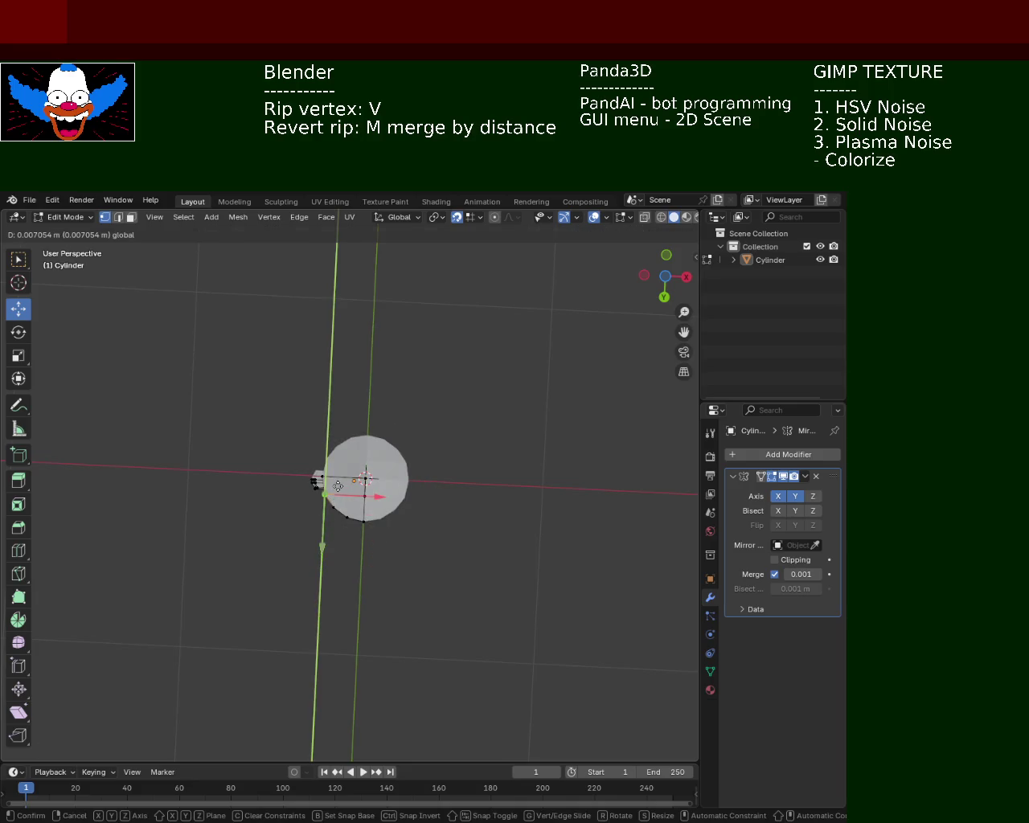
pyautogui.click(383, 523)
pyautogui.hotkey('ctrl', 'z')
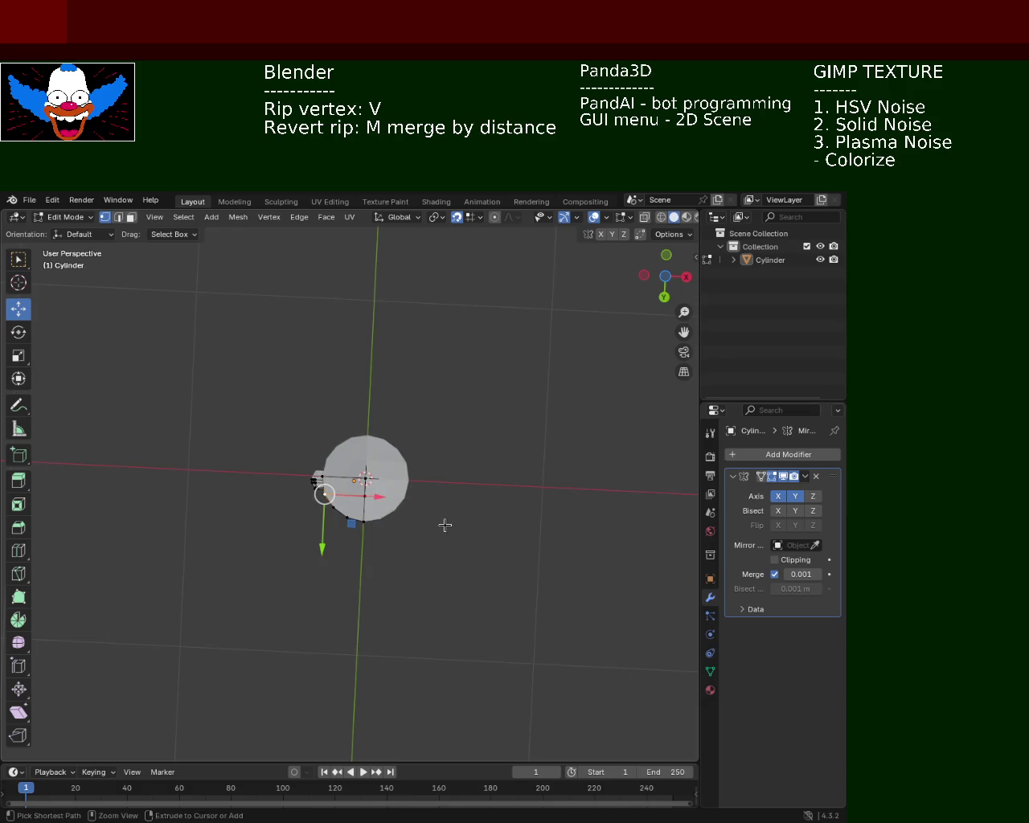
pyautogui.hotkey('ctrl', 'z')
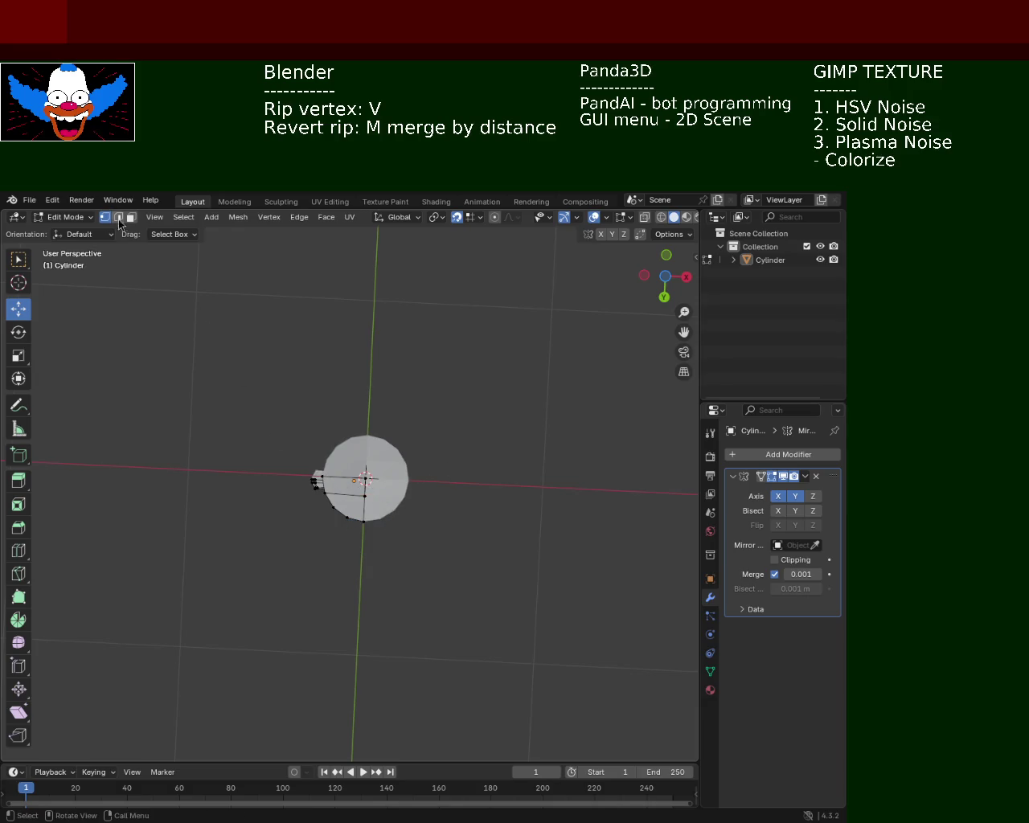
# Vertex-slide the disc's left vertex and move it up along Y.
pyautogui.click(320, 477)
pyautogui.rightClick(368, 478)
pyautogui.click(350, 514)
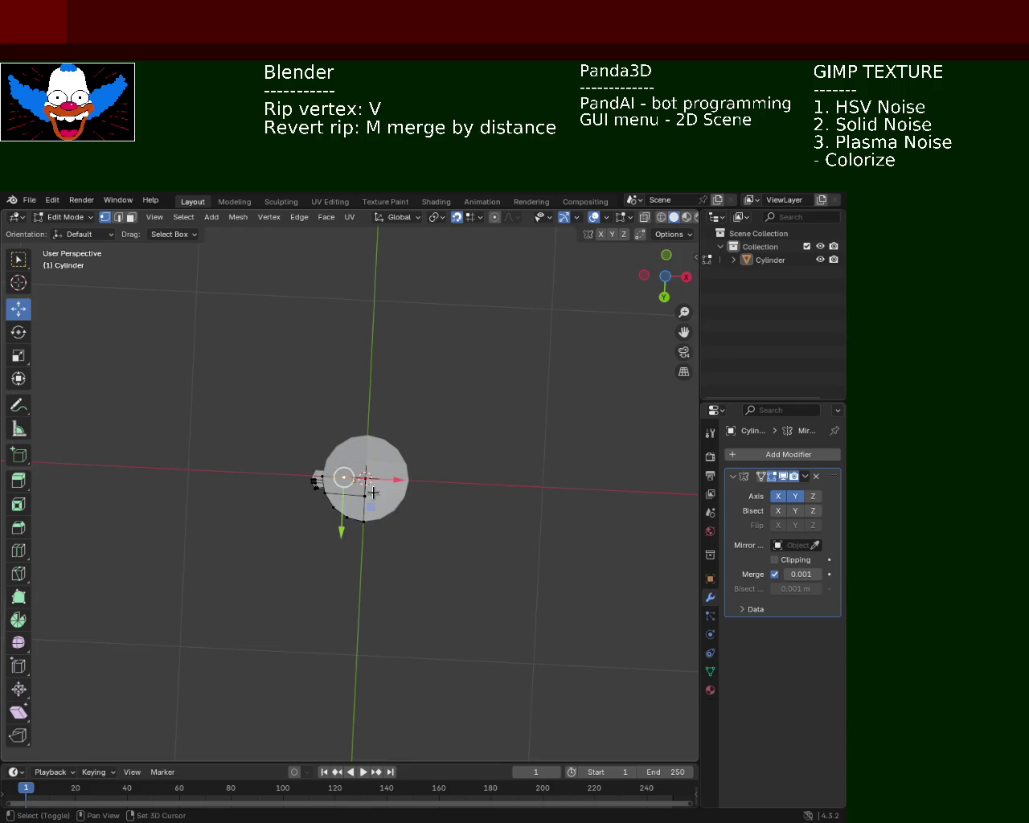
pyautogui.hotkey('shift', 'v')
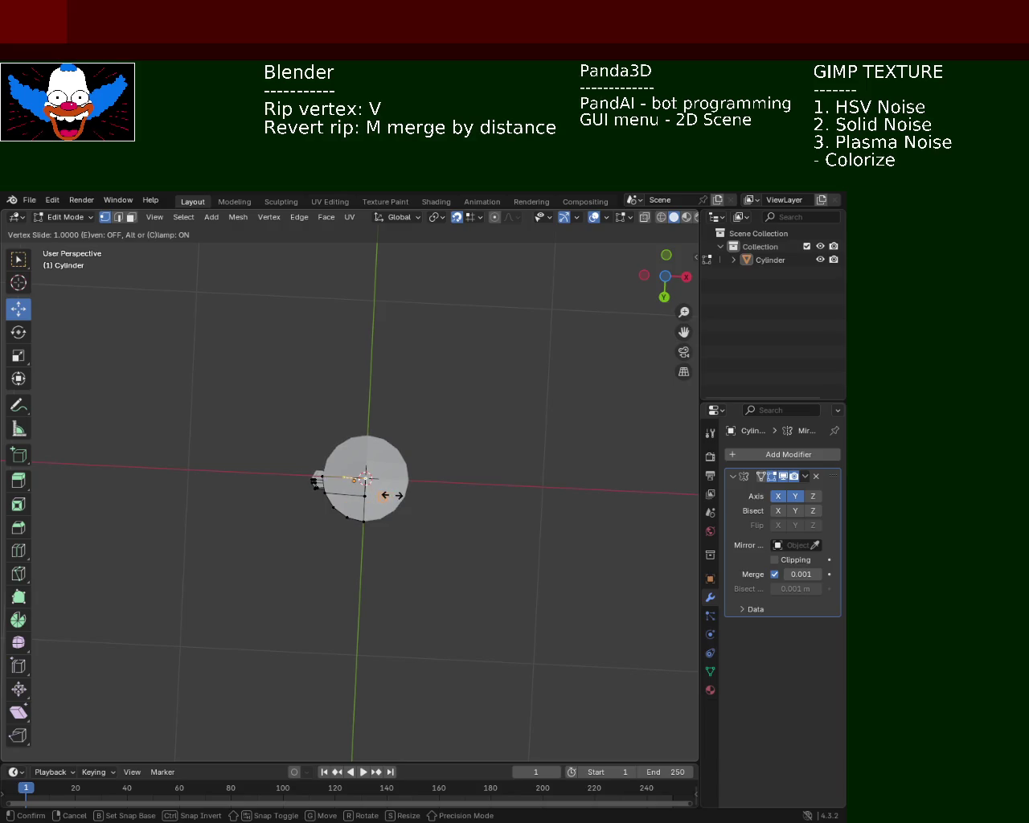
pyautogui.click(371, 492)
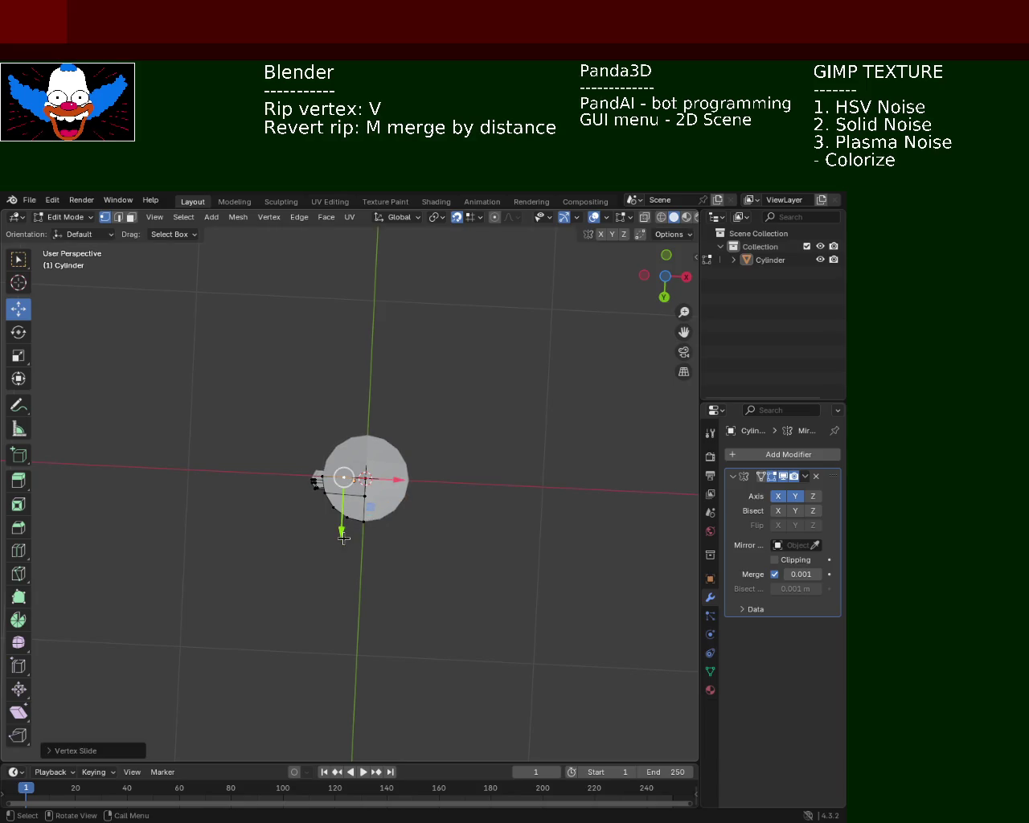
pyautogui.moveTo(344, 525); pyautogui.dragTo(347, 496)
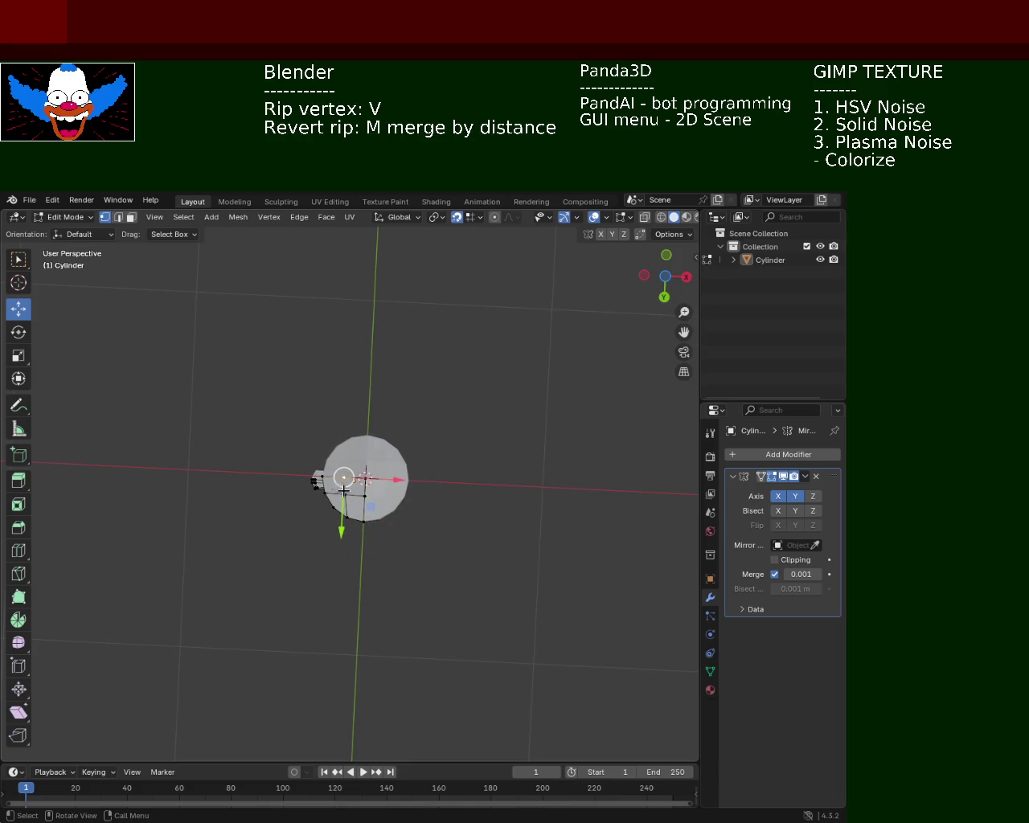
# Line up the upper and lower inner cap vertices into a square grid.
pyautogui.moveTo(392, 480); pyautogui.dragTo(361, 284)
pyautogui.keyDown('ctrl'); pyautogui.moveTo(428, 428); pyautogui.dragTo(365, 451, button='middle'); pyautogui.keyUp('ctrl')
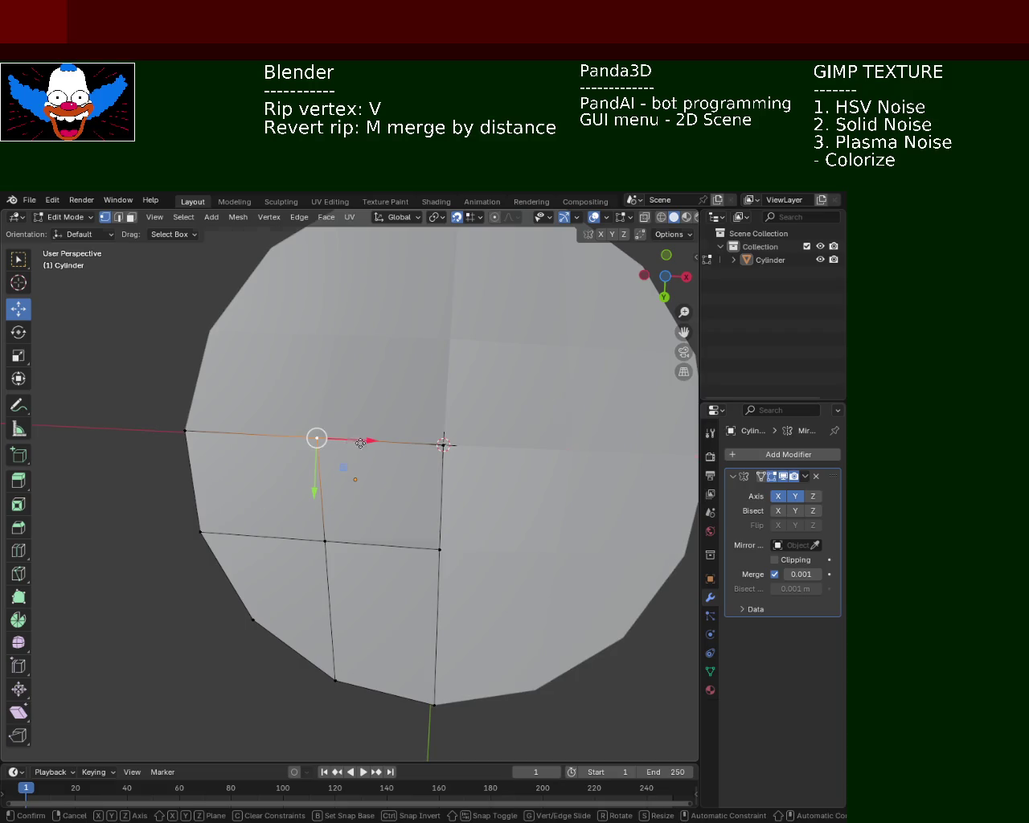
pyautogui.moveTo(357, 442); pyautogui.dragTo(380, 443)
pyautogui.click(324, 541)
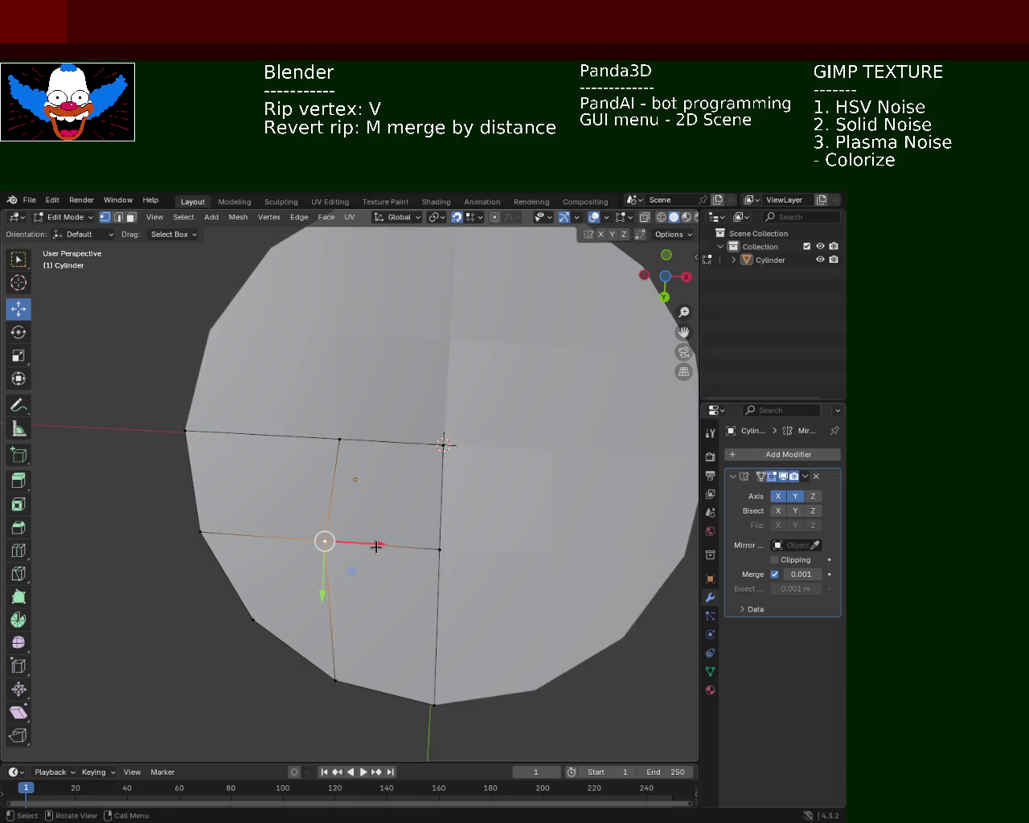
pyautogui.moveTo(377, 547); pyautogui.dragTo(391, 547)
pyautogui.scroll(-4, 447, 471)
pyautogui.moveTo(447, 470)
pyautogui.mouseDown(button='middle')
pyautogui.moveTo(383, 419)
pyautogui.moveTo(555, 473)
pyautogui.moveTo(455, 531)
pyautogui.moveTo(452, 478)
pyautogui.mouseUp(button='middle')
pyautogui.moveTo(395, 506)
pyautogui.mouseDown(button='middle')
pyautogui.moveTo(379, 441)
pyautogui.moveTo(179, 374)
pyautogui.moveTo(222, 567)
pyautogui.moveTo(314, 636)
pyautogui.moveTo(375, 496)
pyautogui.moveTo(351, 501)
pyautogui.mouseUp(button='middle')
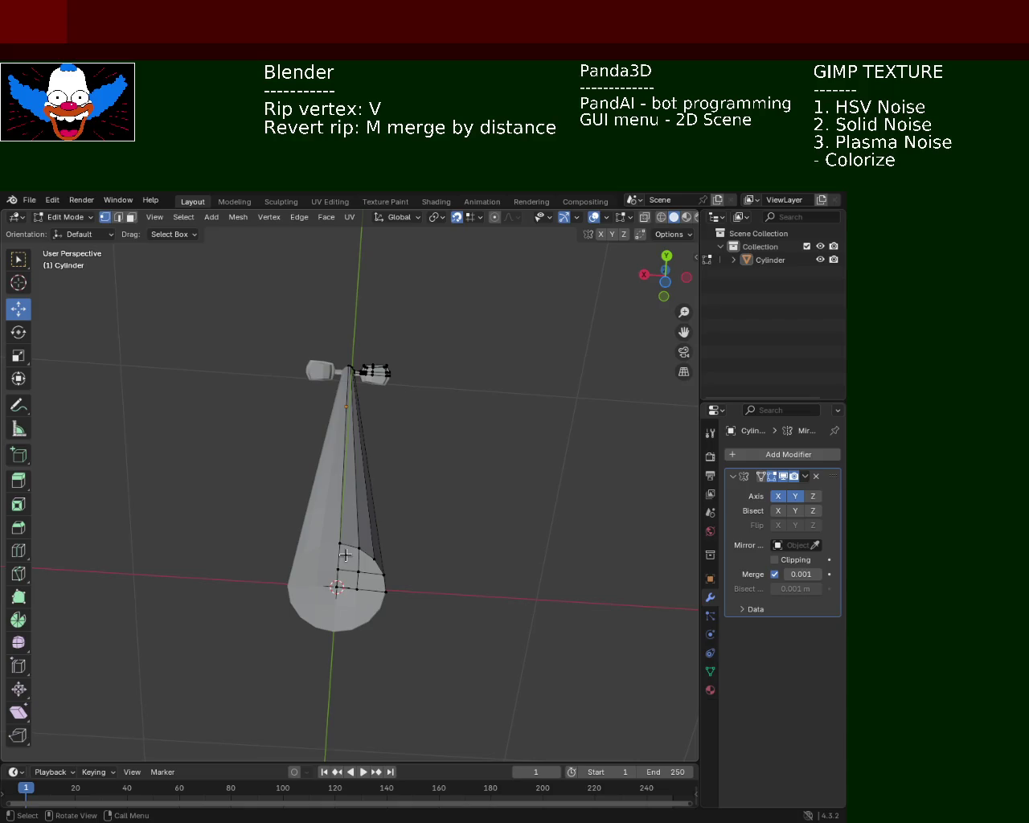
# Extrude the pole's bottom edges outward twice into flat flaps fanning around the base.
pyautogui.click(118, 217)
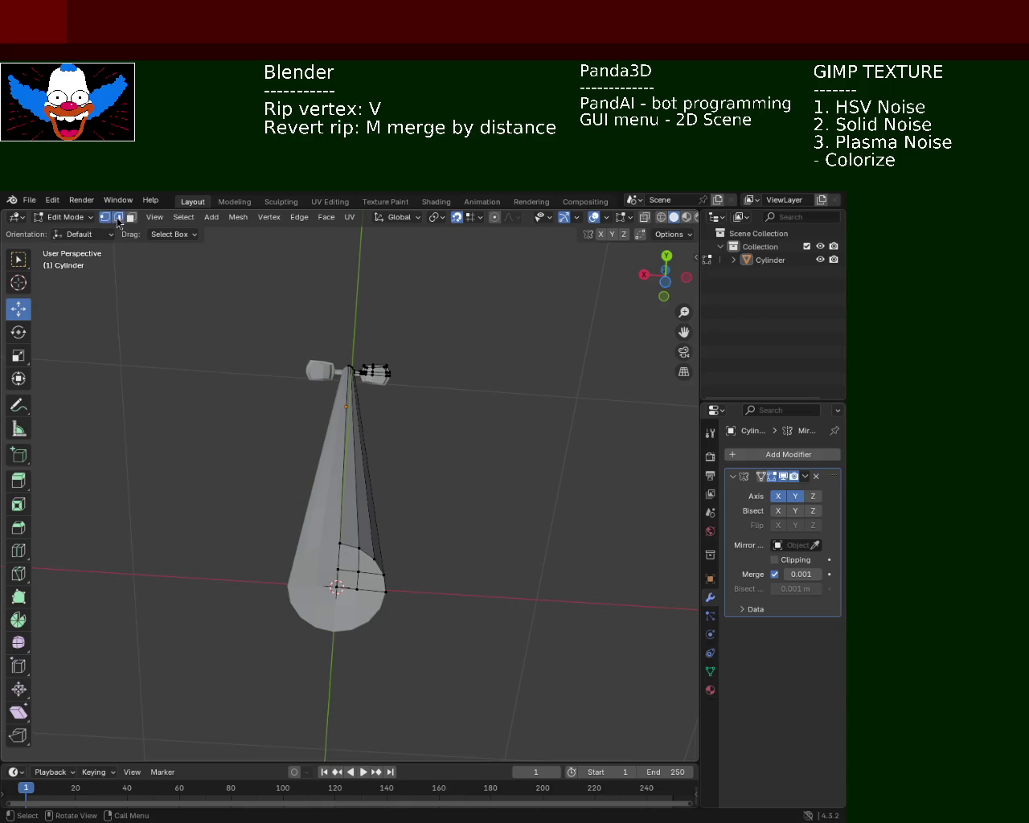
pyautogui.click(345, 548)
pyautogui.press('g')
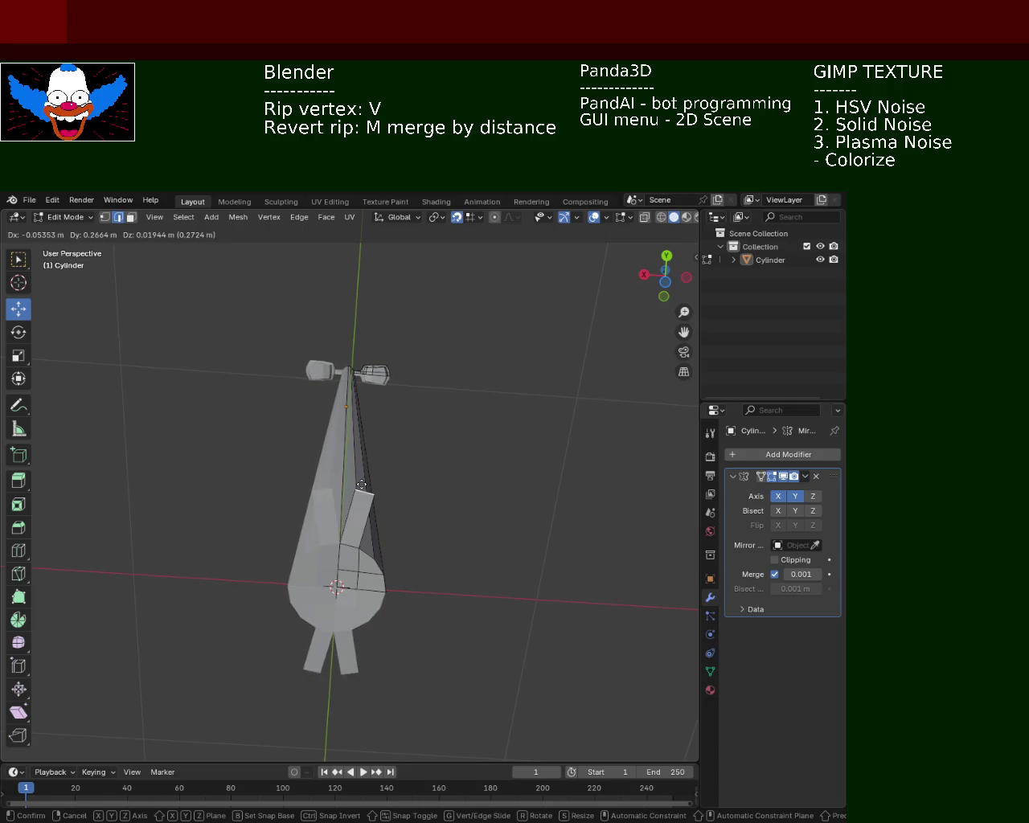
pyautogui.click(361, 486)
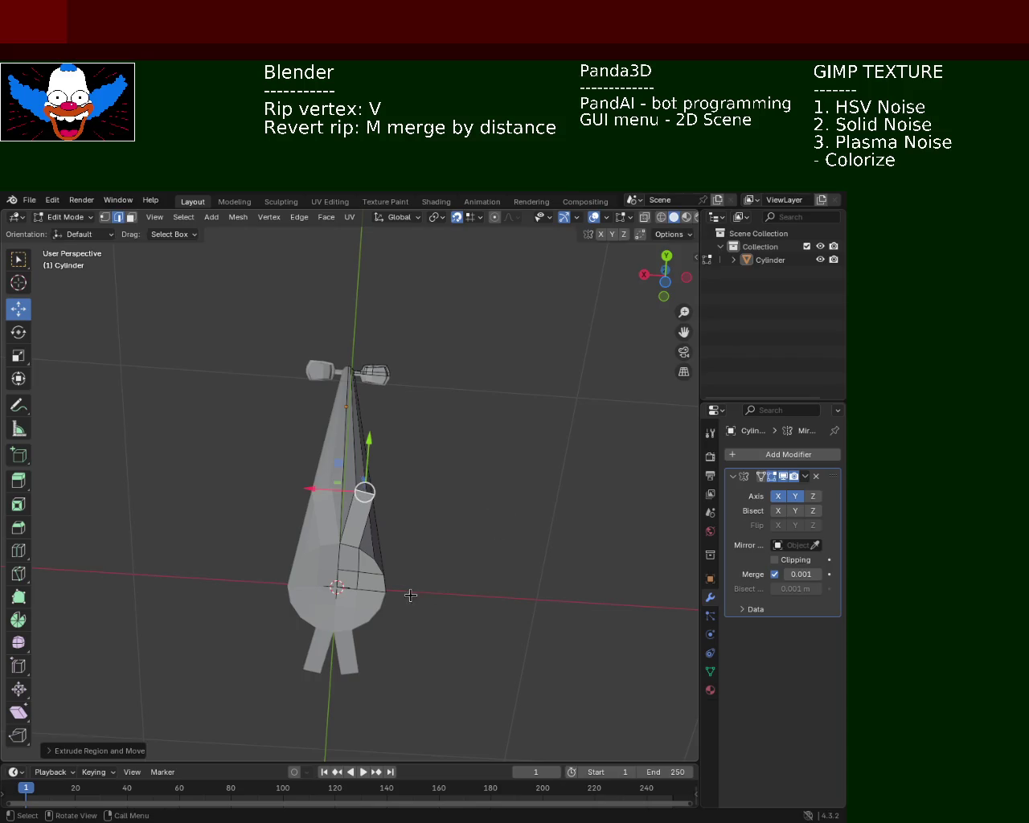
pyautogui.press('g')
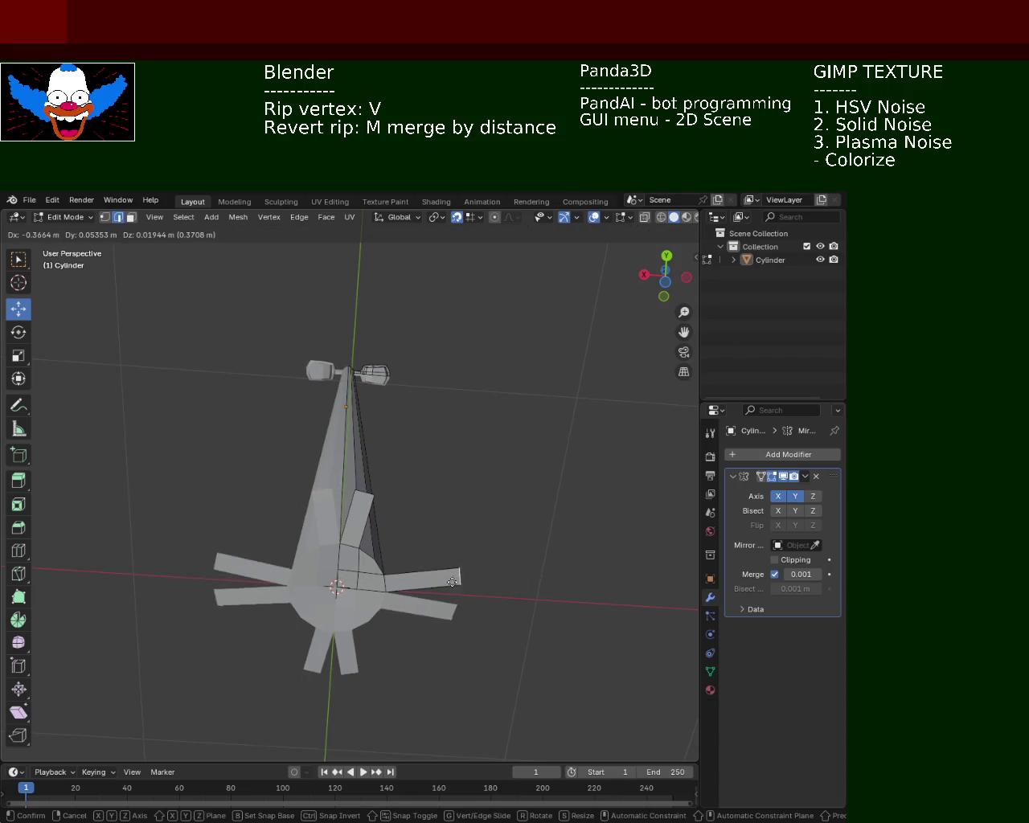
pyautogui.click(440, 582)
pyautogui.moveTo(438, 579)
pyautogui.mouseDown(button='middle')
pyautogui.moveTo(406, 582)
pyautogui.moveTo(480, 544)
pyautogui.moveTo(443, 551)
pyautogui.moveTo(468, 507)
pyautogui.moveTo(423, 509)
pyautogui.moveTo(315, 626)
pyautogui.moveTo(368, 587)
pyautogui.moveTo(305, 588)
pyautogui.moveTo(391, 575)
pyautogui.moveTo(413, 560)
pyautogui.moveTo(427, 592)
pyautogui.moveTo(483, 571)
pyautogui.mouseUp(button='middle')
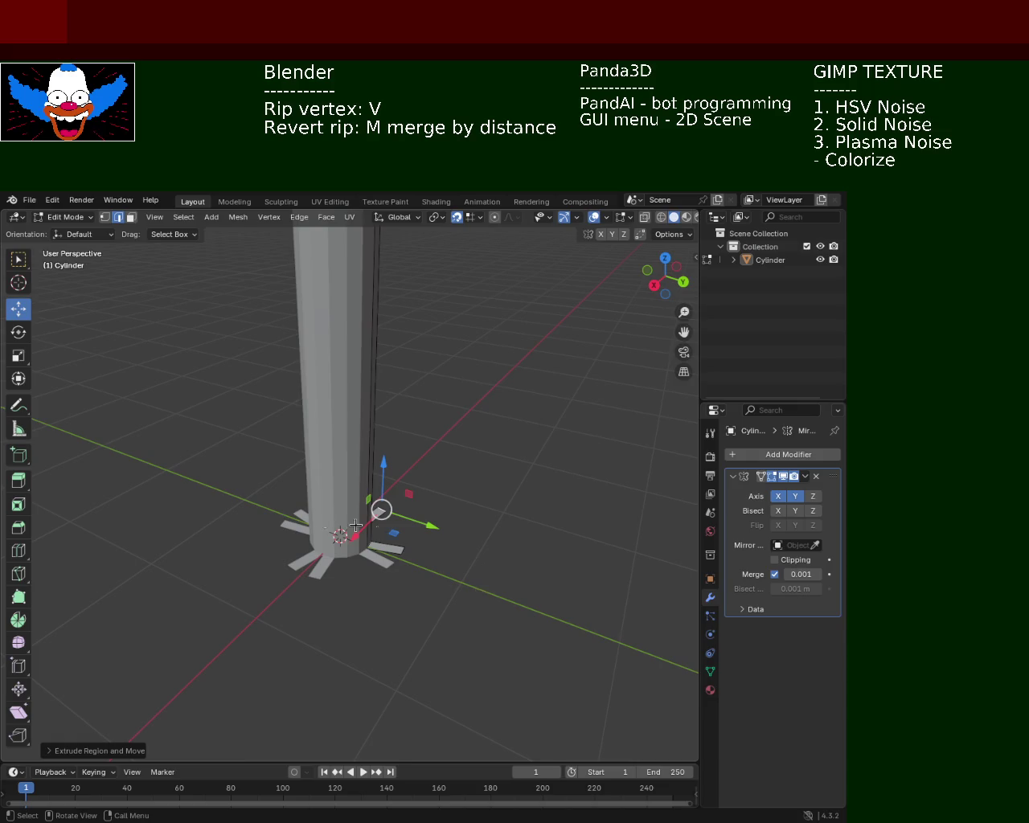
pyautogui.scroll(2, 378, 533)
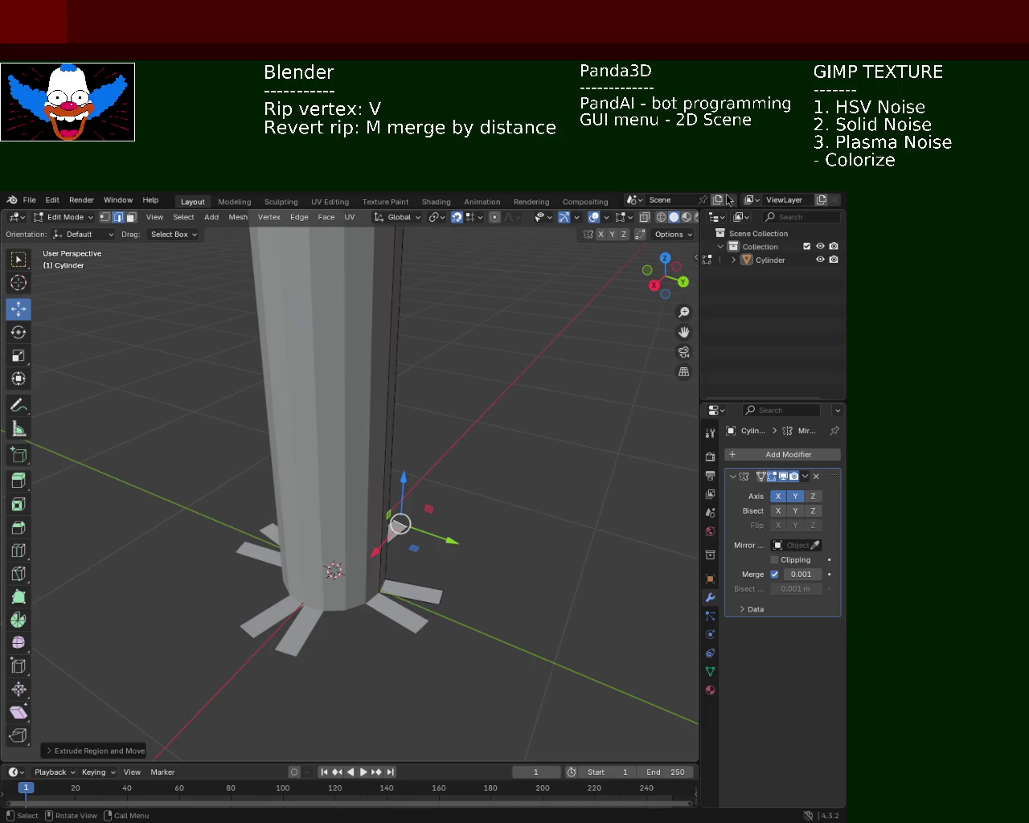
# Select an outer fin corner vertex and nudge it along Y and X, undoing the last move.
pyautogui.moveTo(454, 541); pyautogui.dragTo(364, 446, button='middle')
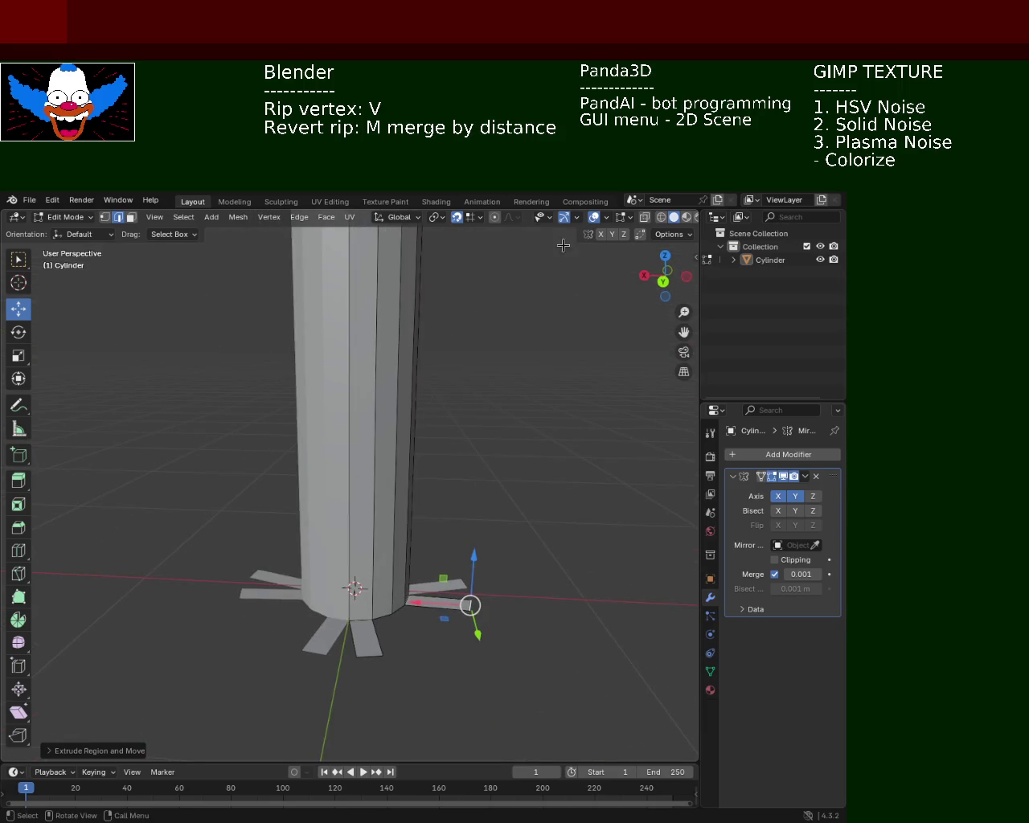
pyautogui.click(455, 217)
pyautogui.moveTo(531, 446)
pyautogui.mouseDown(button='middle')
pyautogui.moveTo(444, 532)
pyautogui.moveTo(434, 483)
pyautogui.mouseUp(button='middle')
pyautogui.press('1')
pyautogui.click(383, 582)
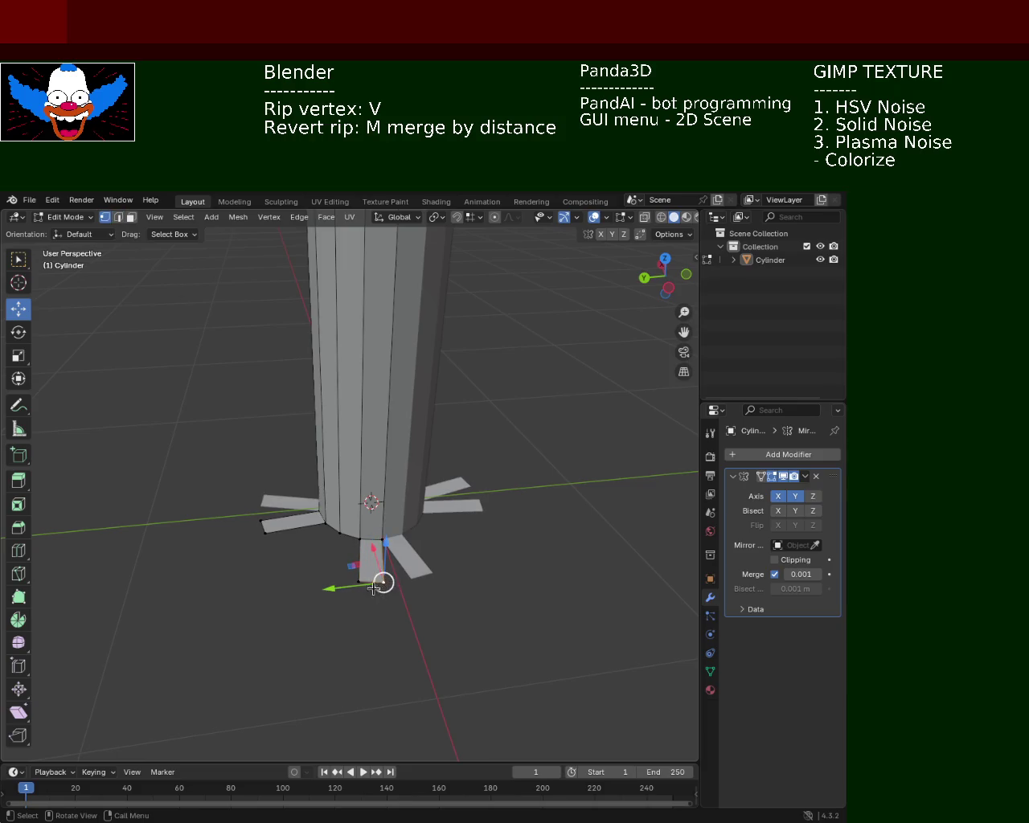
pyautogui.click(455, 217)
pyautogui.moveTo(347, 587)
pyautogui.mouseDown()
pyautogui.moveTo(340, 591)
pyautogui.moveTo(380, 589)
pyautogui.mouseUp()
pyautogui.moveTo(299, 554); pyautogui.dragTo(372, 581, button='middle')
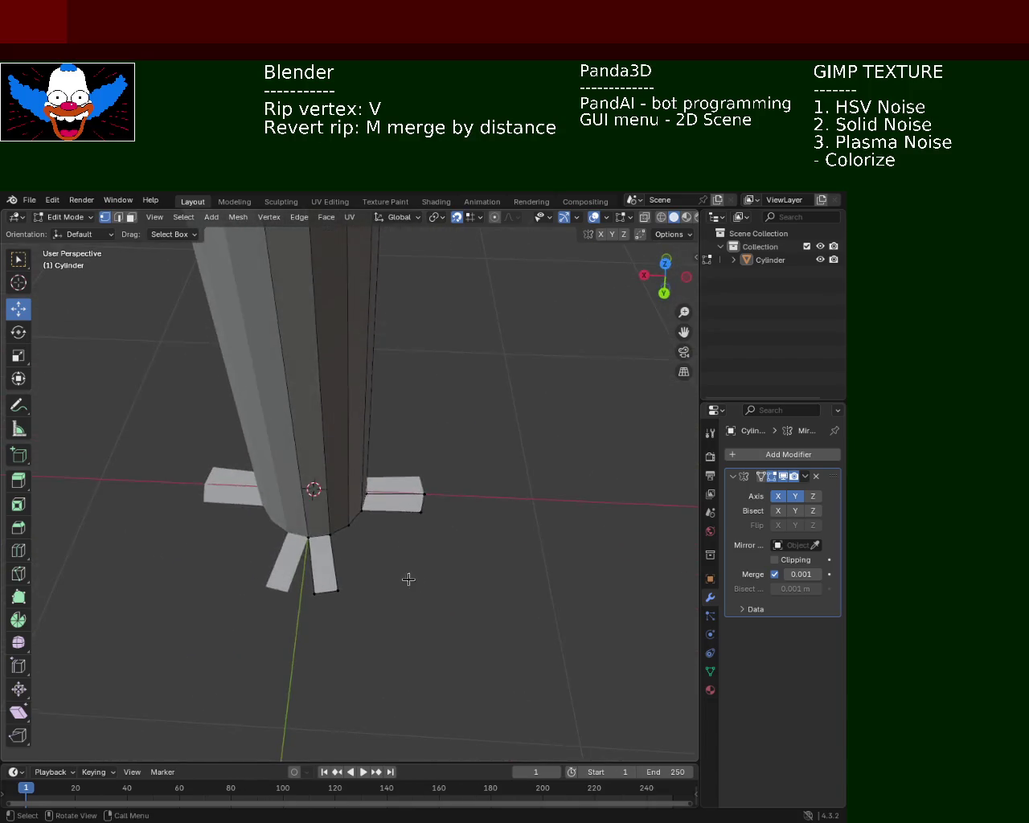
pyautogui.moveTo(304, 607)
pyautogui.mouseDown()
pyautogui.moveTo(283, 609)
pyautogui.moveTo(353, 599)
pyautogui.mouseUp()
pyautogui.moveTo(395, 576)
pyautogui.mouseDown(button='middle')
pyautogui.moveTo(408, 425)
pyautogui.moveTo(348, 570)
pyautogui.moveTo(351, 617)
pyautogui.mouseUp(button='middle')
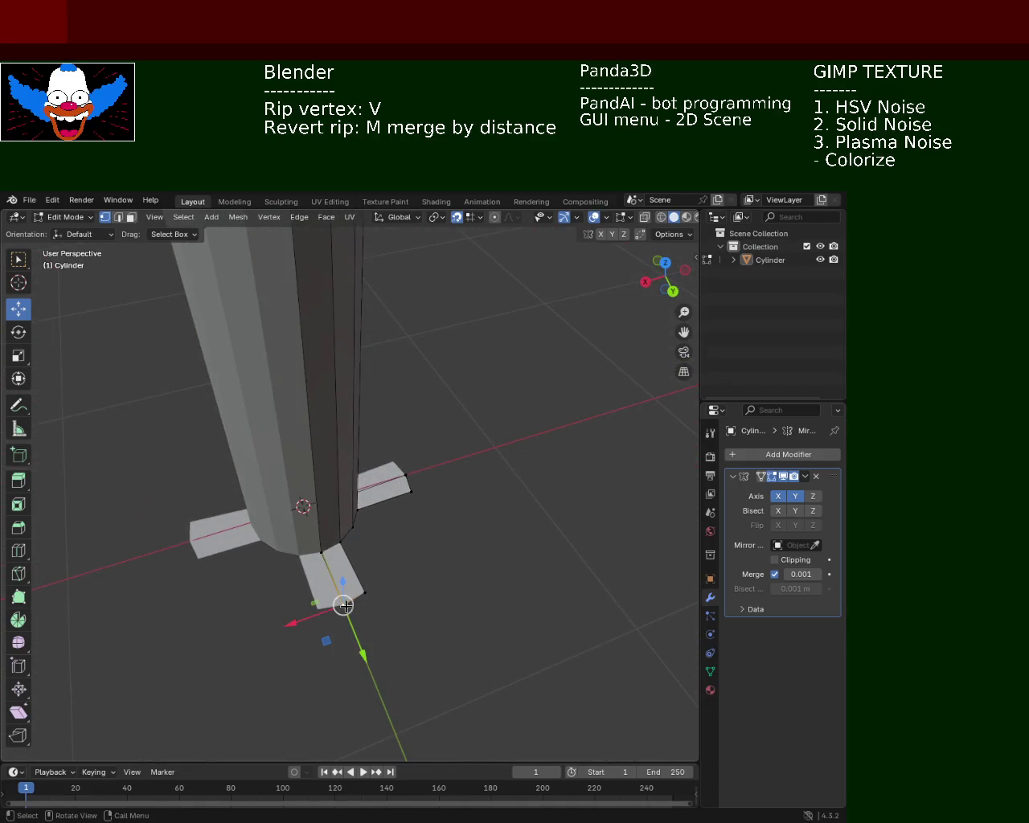
pyautogui.moveTo(363, 636); pyautogui.dragTo(338, 607)
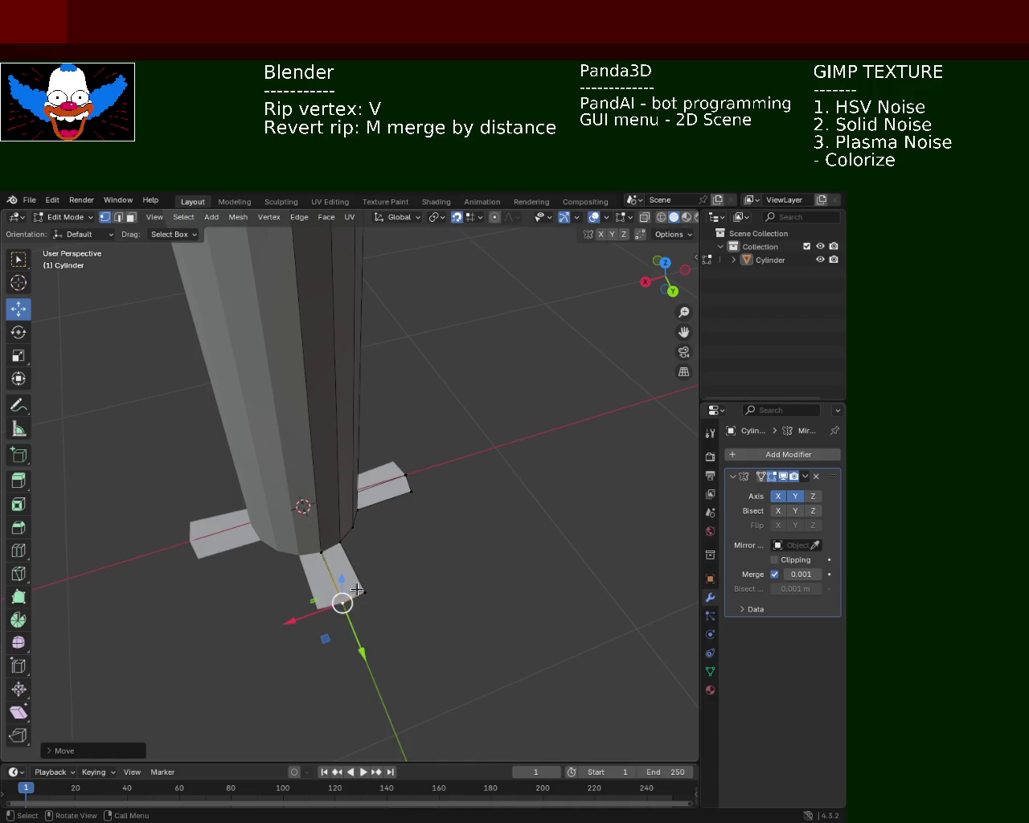
pyautogui.hotkey('ctrl', 'z')
# Rip the fin's bottom vertex and slide it along X, splitting the fin into triangles.
pyautogui.press('v')
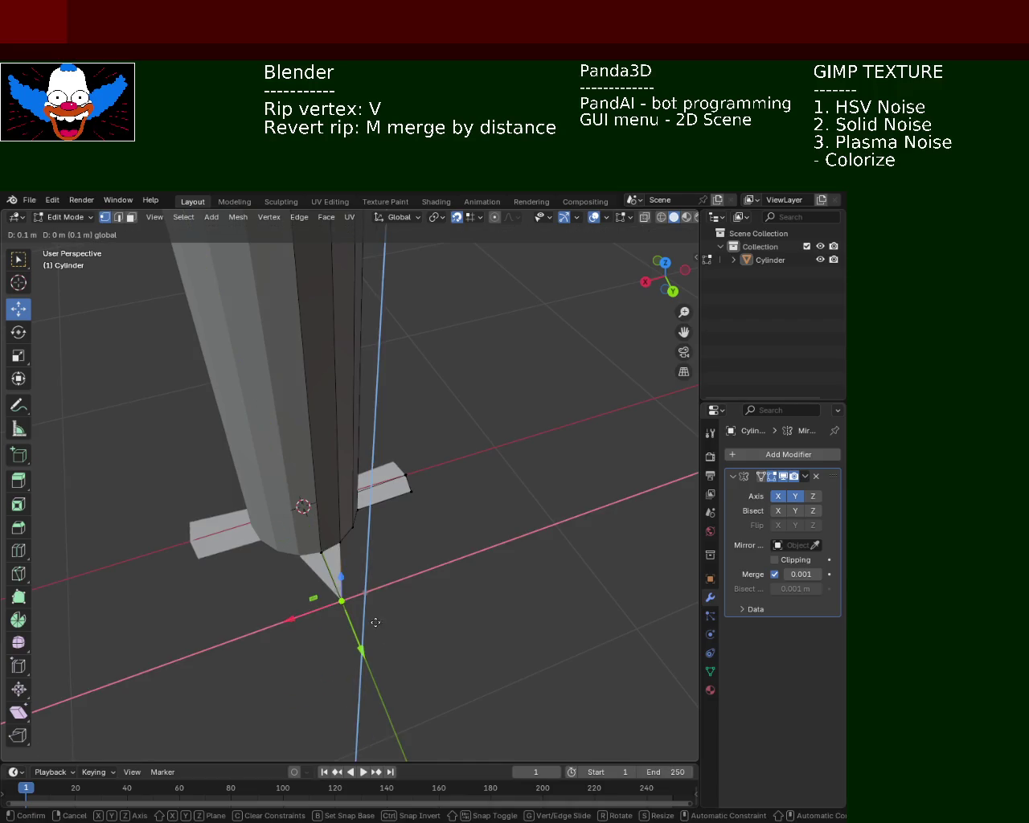
pyautogui.press('Escape')
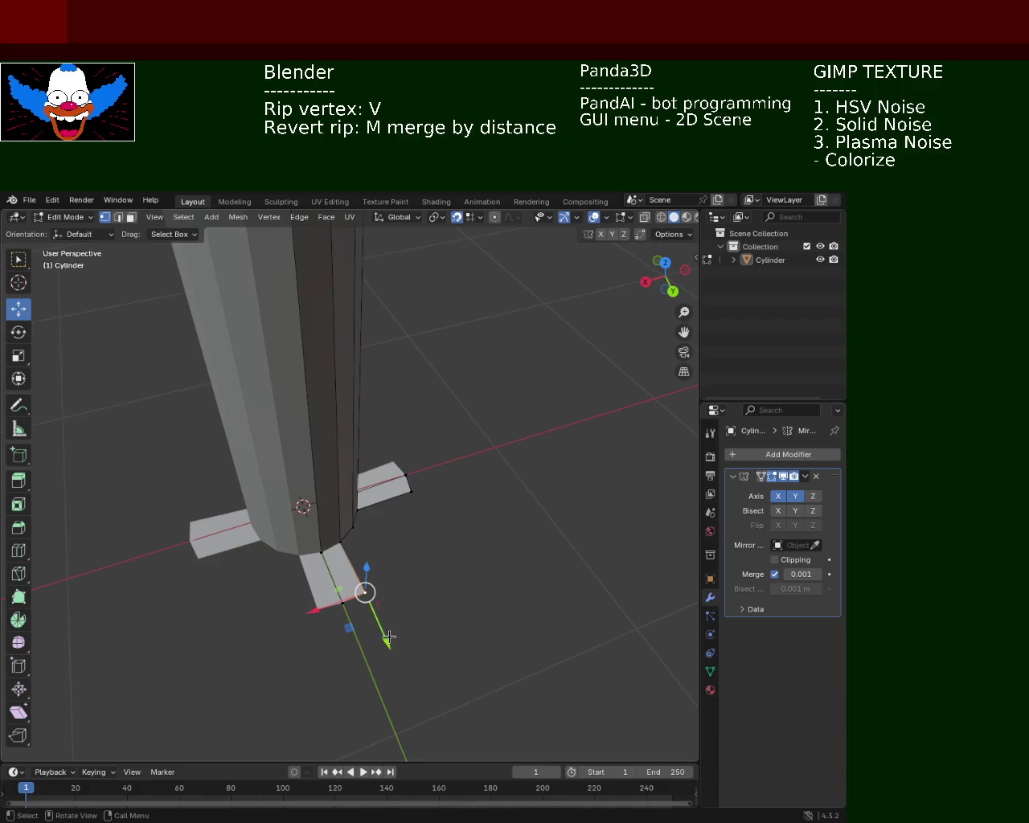
pyautogui.press('v')
pyautogui.click(362, 593)
pyautogui.moveTo(362, 592)
pyautogui.mouseDown(button='middle')
pyautogui.moveTo(407, 522)
pyautogui.moveTo(391, 581)
pyautogui.moveTo(417, 537)
pyautogui.moveTo(392, 601)
pyautogui.mouseUp(button='middle')
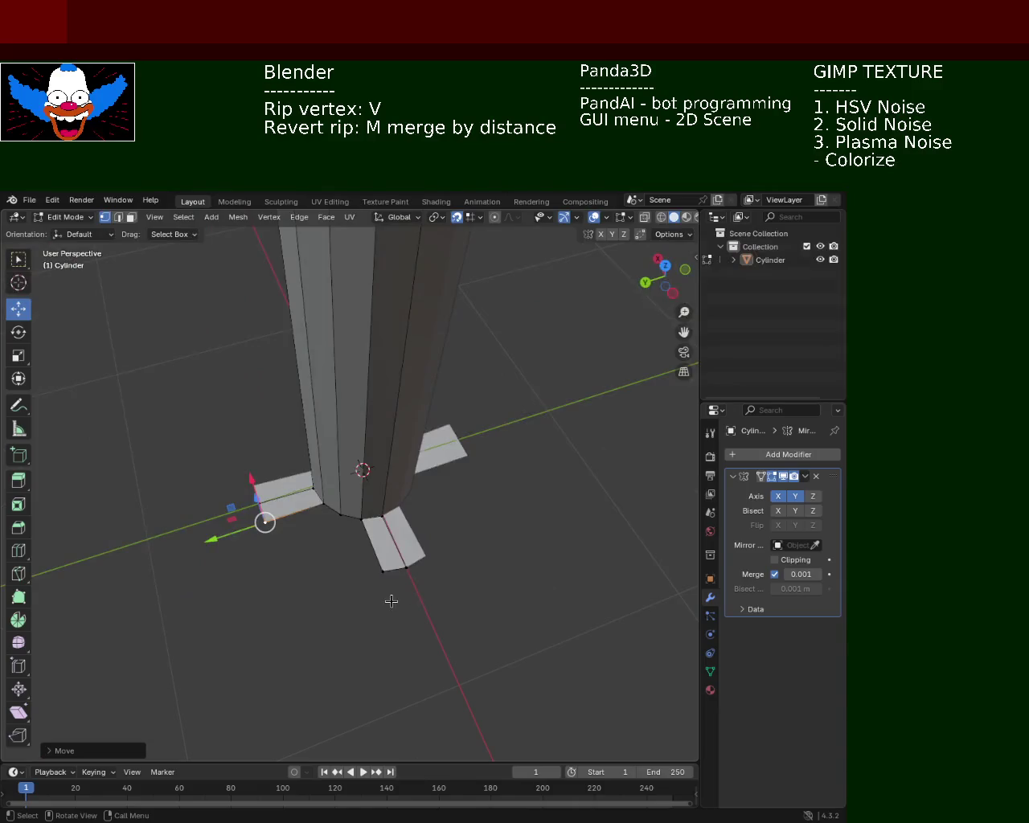
pyautogui.press('g')
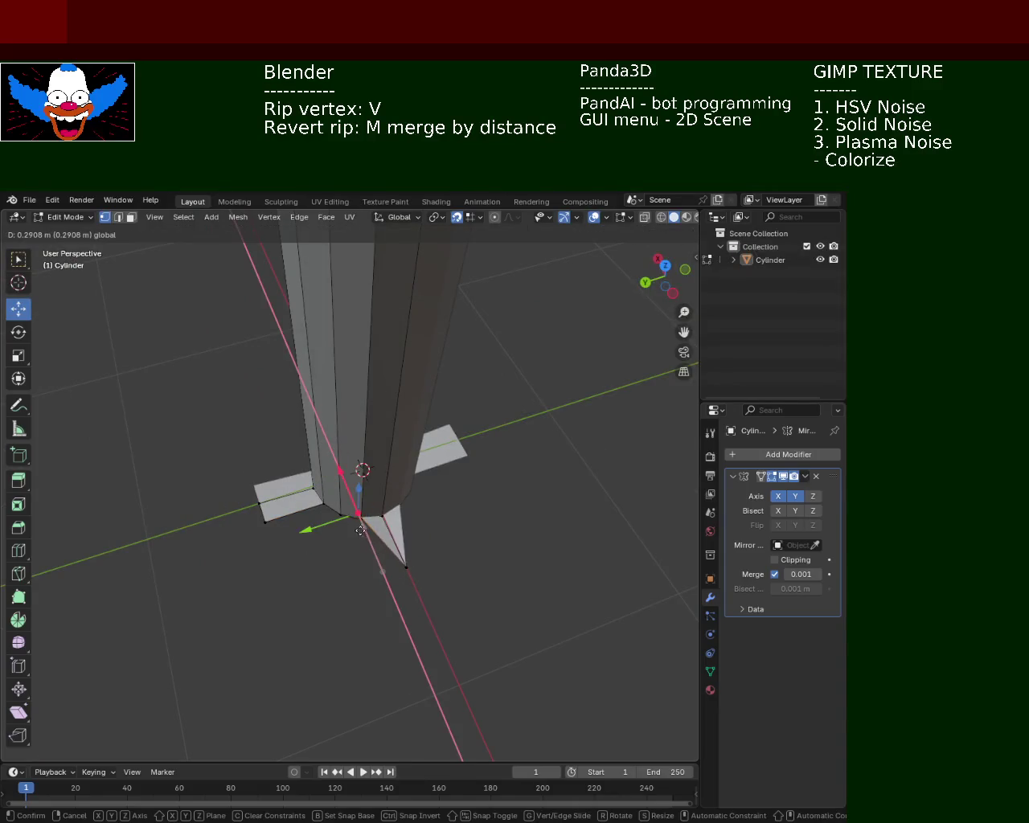
pyautogui.click(386, 581)
pyautogui.press('v')
pyautogui.press('x')
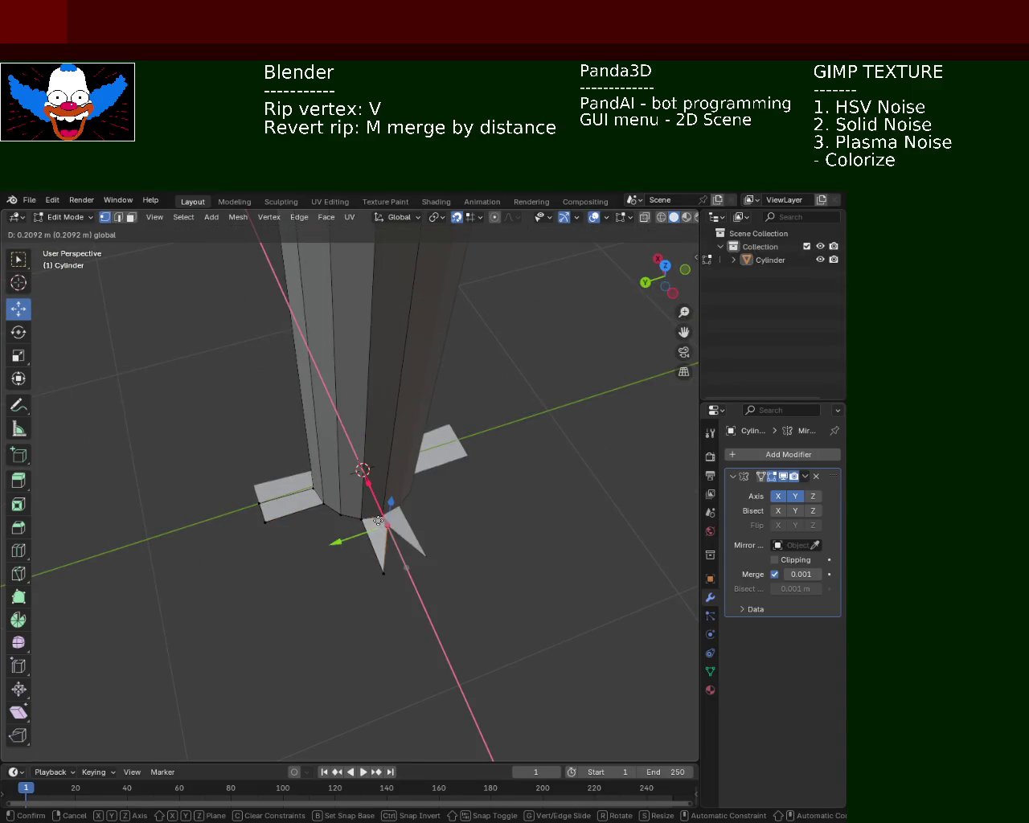
pyautogui.click(403, 567)
# Raise the flap vertex slightly and stretch it outward along the X axis.
pyautogui.moveTo(402, 567)
pyautogui.mouseDown(button='middle')
pyautogui.moveTo(447, 509)
pyautogui.moveTo(485, 535)
pyautogui.moveTo(573, 489)
pyautogui.moveTo(386, 510)
pyautogui.moveTo(429, 545)
pyautogui.mouseUp(button='middle')
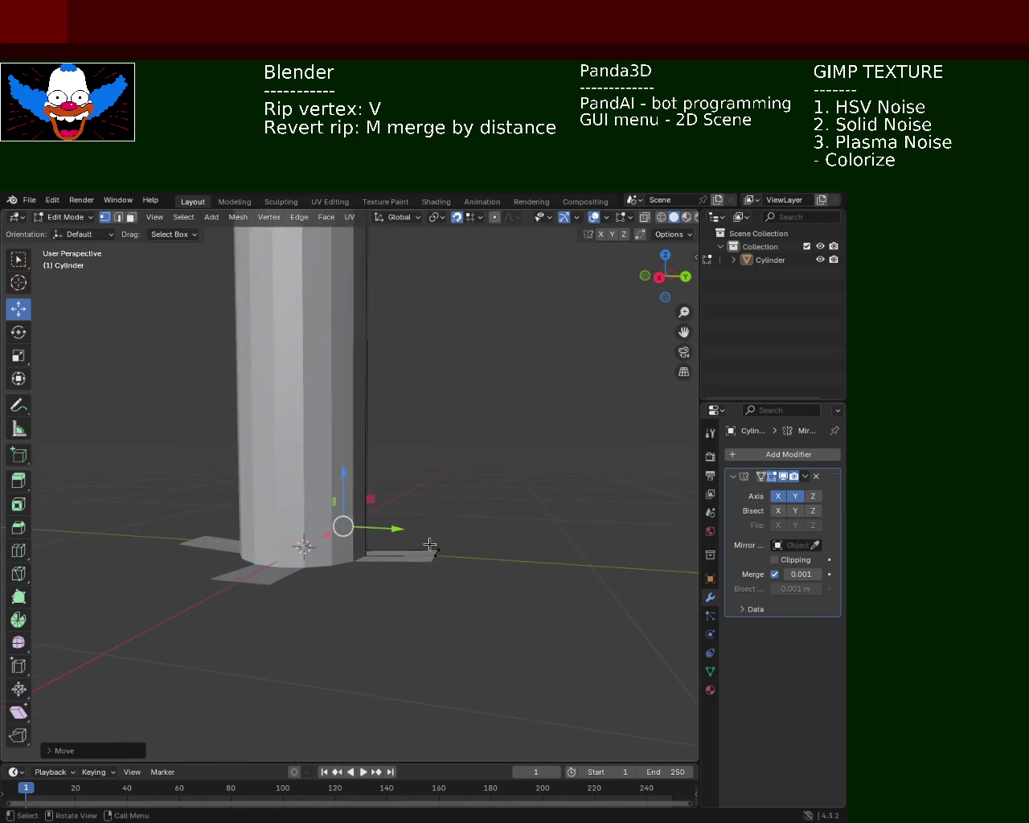
pyautogui.moveTo(430, 507)
pyautogui.mouseDown()
pyautogui.moveTo(441, 528)
pyautogui.moveTo(434, 553)
pyautogui.mouseUp()
pyautogui.moveTo(434, 553); pyautogui.dragTo(427, 541, button='middle')
pyautogui.press('g')
pyautogui.press('x')
pyautogui.click(440, 502)
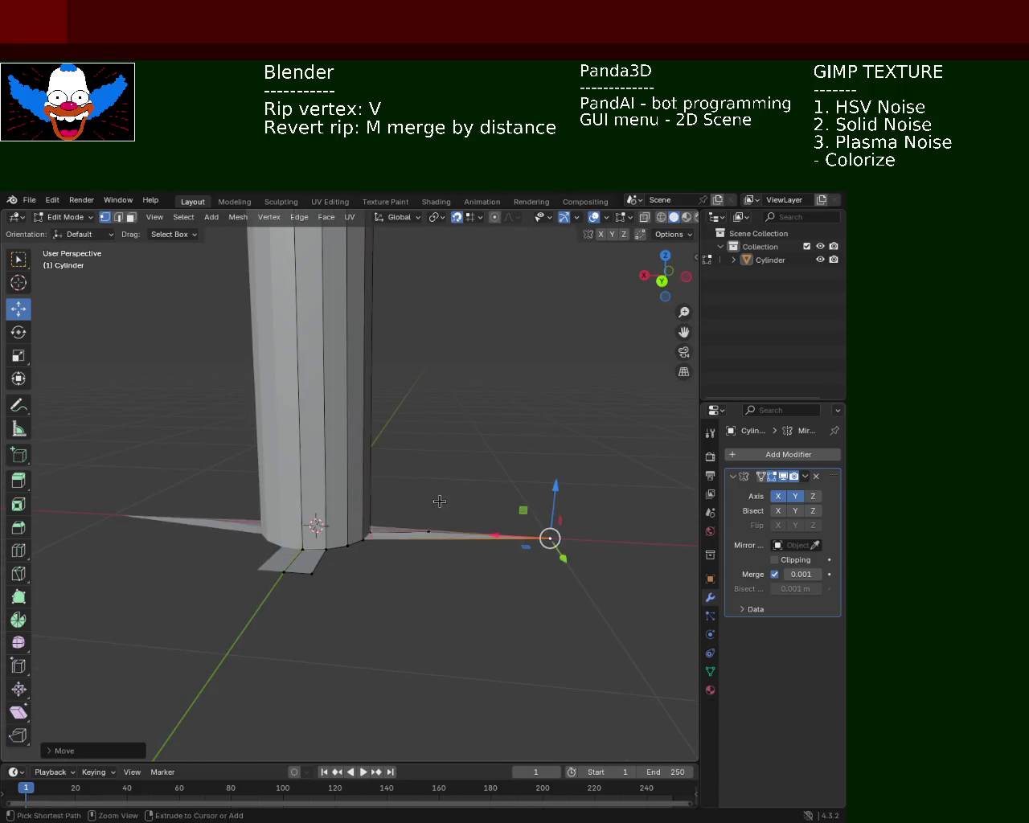
# Raise the flap vertex about 0.2 m, readjust and lower the flaps, and slide the flap face along X.
pyautogui.moveTo(430, 504); pyautogui.dragTo(427, 533)
pyautogui.moveTo(426, 532)
pyautogui.mouseDown(button='middle')
pyautogui.moveTo(363, 510)
pyautogui.moveTo(319, 474)
pyautogui.moveTo(402, 472)
pyautogui.moveTo(471, 535)
pyautogui.moveTo(439, 599)
pyautogui.moveTo(220, 579)
pyautogui.moveTo(202, 497)
pyautogui.moveTo(169, 504)
pyautogui.moveTo(313, 537)
pyautogui.moveTo(405, 522)
pyautogui.mouseUp(button='middle')
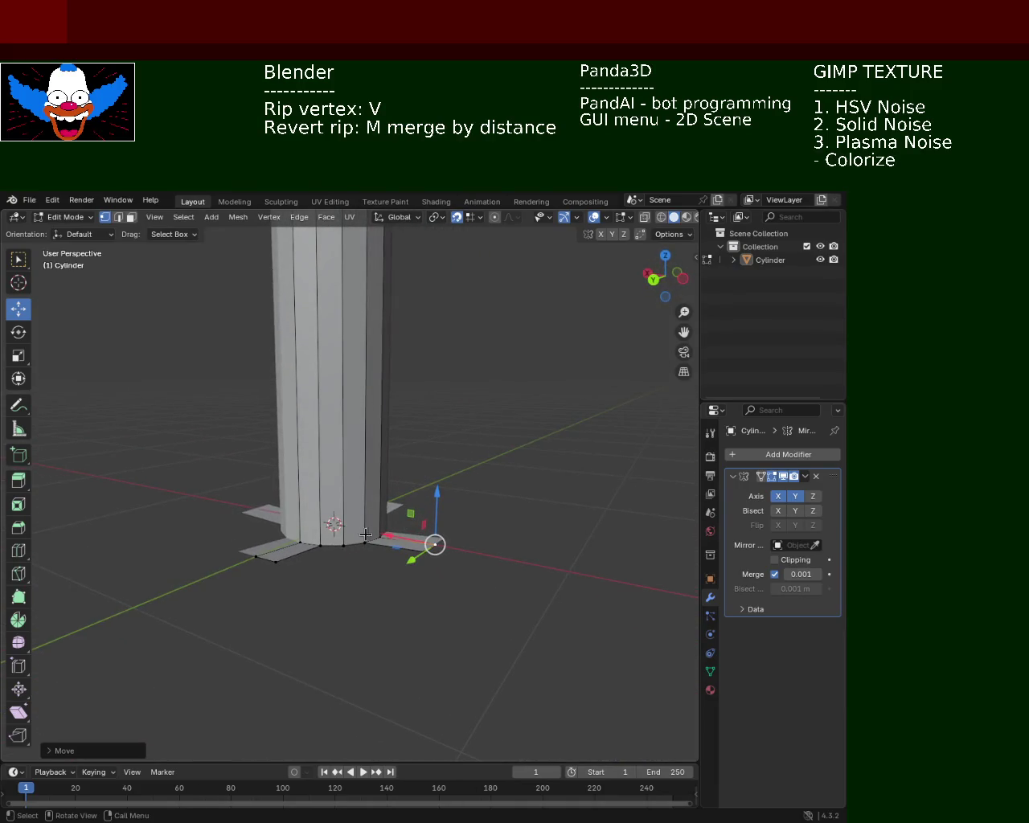
pyautogui.moveTo(378, 529)
pyautogui.mouseDown()
pyautogui.moveTo(382, 507)
pyautogui.moveTo(379, 533)
pyautogui.moveTo(362, 510)
pyautogui.moveTo(341, 545)
pyautogui.moveTo(317, 543)
pyautogui.moveTo(324, 525)
pyautogui.moveTo(296, 542)
pyautogui.mouseUp()
pyautogui.moveTo(298, 487); pyautogui.dragTo(340, 565)
pyautogui.moveTo(340, 565)
pyautogui.mouseDown(button='middle')
pyautogui.moveTo(400, 592)
pyautogui.moveTo(391, 560)
pyautogui.moveTo(416, 636)
pyautogui.moveTo(283, 475)
pyautogui.moveTo(322, 536)
pyautogui.moveTo(409, 395)
pyautogui.moveTo(425, 507)
pyautogui.moveTo(469, 539)
pyautogui.moveTo(471, 522)
pyautogui.moveTo(393, 502)
pyautogui.moveTo(471, 528)
pyautogui.mouseUp(button='middle')
pyautogui.moveTo(419, 509); pyautogui.dragTo(403, 566)
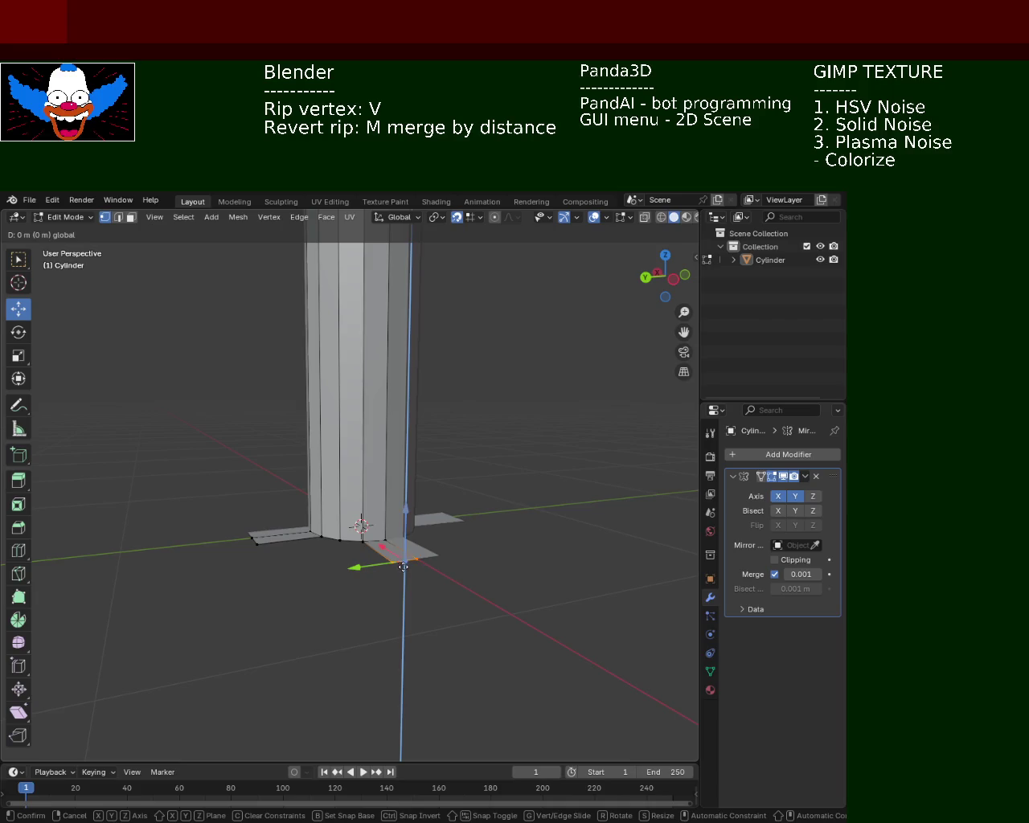
pyautogui.moveTo(387, 633)
pyautogui.mouseDown()
pyautogui.moveTo(373, 730)
pyautogui.moveTo(365, 623)
pyautogui.moveTo(401, 654)
pyautogui.moveTo(394, 744)
pyautogui.moveTo(406, 595)
pyautogui.mouseUp()
pyautogui.moveTo(406, 595)
pyautogui.mouseDown(button='middle')
pyautogui.moveTo(480, 621)
pyautogui.moveTo(434, 554)
pyautogui.mouseUp(button='middle')
pyautogui.moveTo(402, 521)
pyautogui.mouseDown()
pyautogui.moveTo(383, 519)
pyautogui.moveTo(402, 523)
pyautogui.mouseUp()
# Move the selected flaps vertically along Z twice to settle their height.
pyautogui.press('g')
pyautogui.press('z')
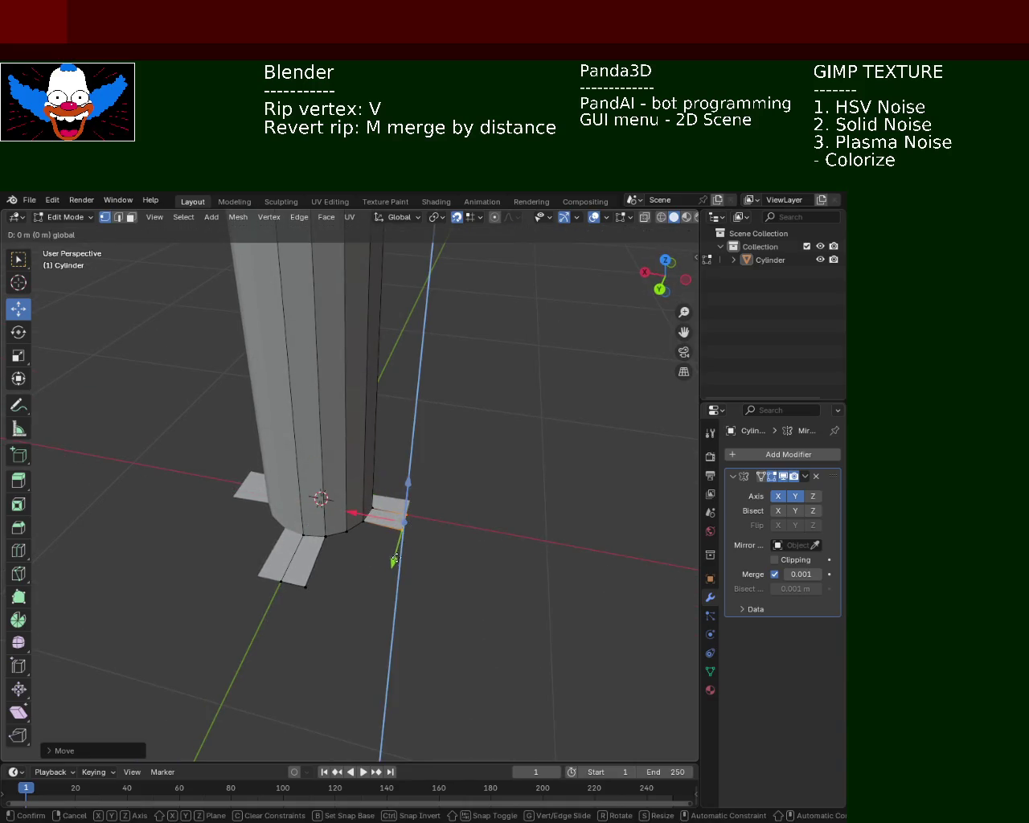
pyautogui.click(379, 547)
pyautogui.moveTo(386, 537)
pyautogui.mouseDown(button='middle')
pyautogui.moveTo(443, 503)
pyautogui.moveTo(425, 488)
pyautogui.moveTo(441, 484)
pyautogui.mouseUp(button='middle')
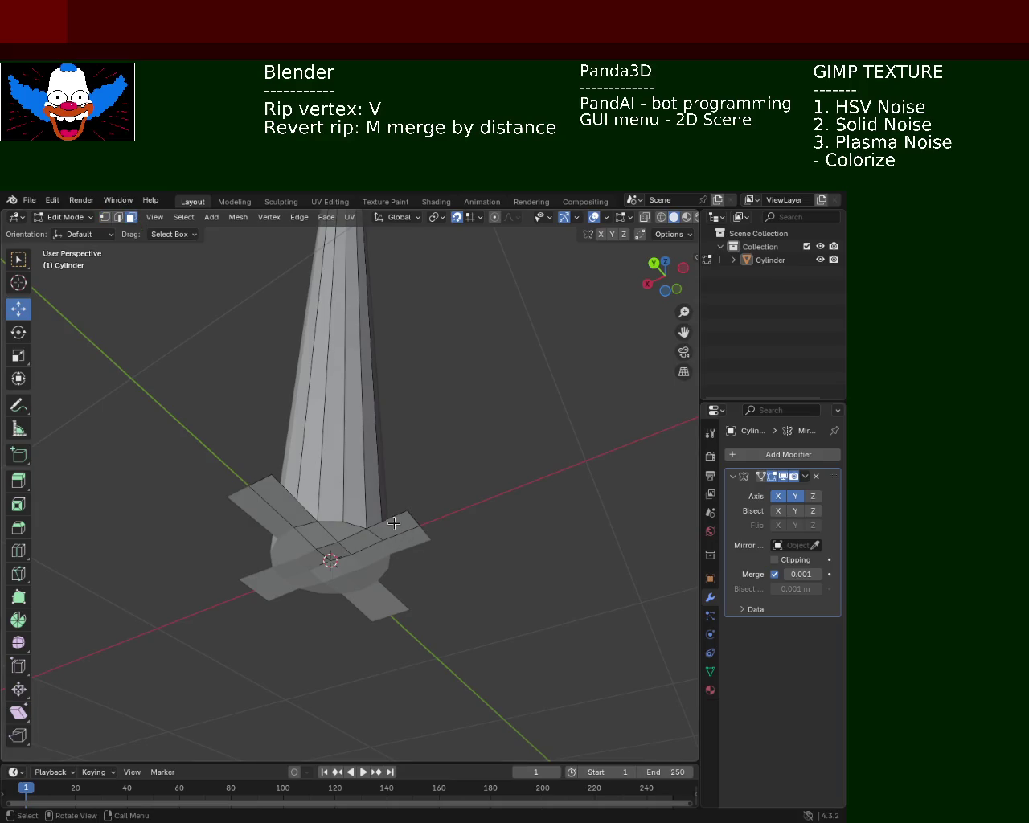
pyautogui.press('g')
pyautogui.press('z')
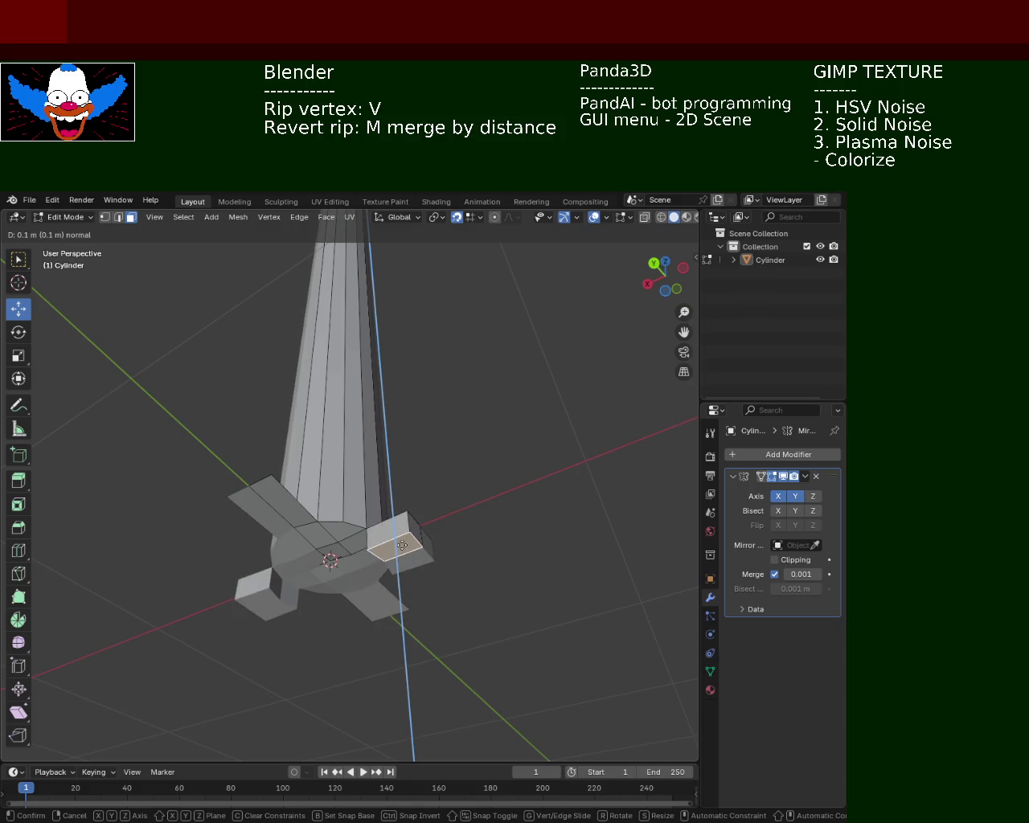
pyautogui.click(402, 546)
# Extrude the flap face 0.2 m along its normal into a block foot.
pyautogui.moveTo(393, 546)
pyautogui.mouseDown(button='middle')
pyautogui.moveTo(394, 592)
pyautogui.moveTo(356, 586)
pyautogui.moveTo(323, 539)
pyautogui.moveTo(400, 562)
pyautogui.moveTo(394, 533)
pyautogui.moveTo(370, 547)
pyautogui.moveTo(161, 535)
pyautogui.moveTo(207, 485)
pyautogui.moveTo(290, 508)
pyautogui.moveTo(281, 402)
pyautogui.mouseUp(button='middle')
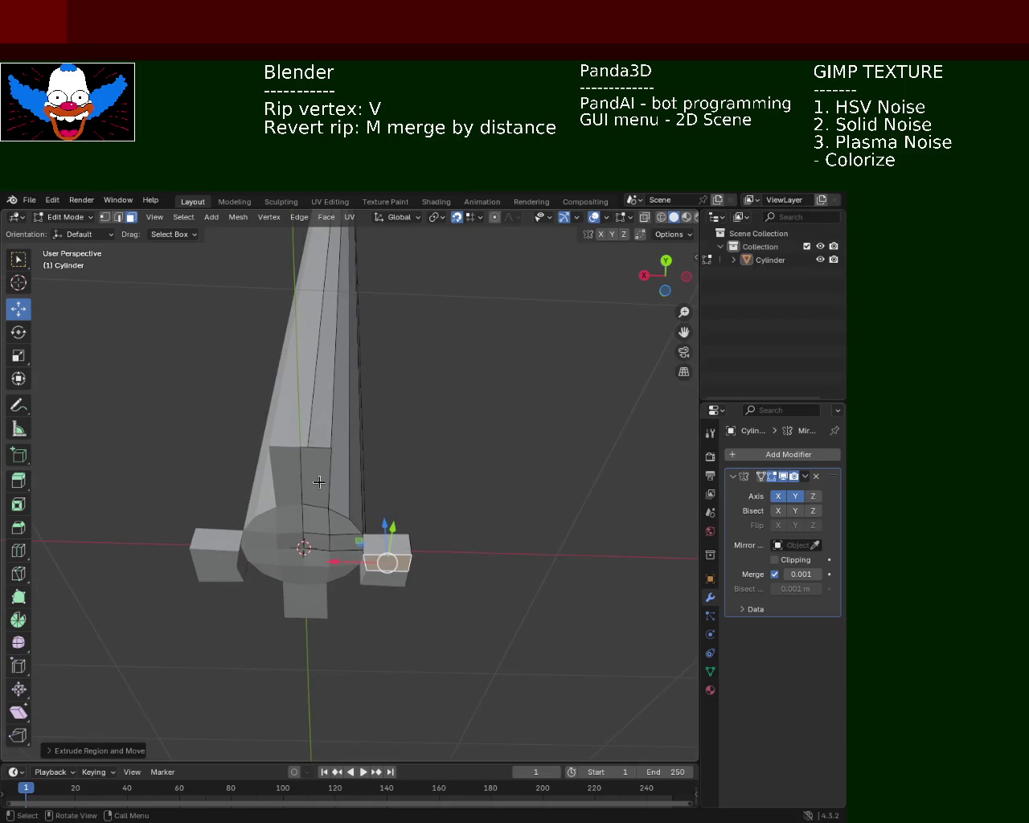
pyautogui.moveTo(316, 494)
pyautogui.mouseDown(button='middle')
pyautogui.moveTo(324, 577)
pyautogui.moveTo(294, 592)
pyautogui.moveTo(294, 523)
pyautogui.moveTo(366, 521)
pyautogui.moveTo(242, 554)
pyautogui.moveTo(368, 496)
pyautogui.moveTo(248, 561)
pyautogui.moveTo(220, 510)
pyautogui.moveTo(386, 523)
pyautogui.moveTo(432, 480)
pyautogui.moveTo(305, 547)
pyautogui.moveTo(357, 580)
pyautogui.moveTo(264, 573)
pyautogui.mouseUp(button='middle')
pyautogui.press('e')
pyautogui.click(324, 567)
pyautogui.press('e')
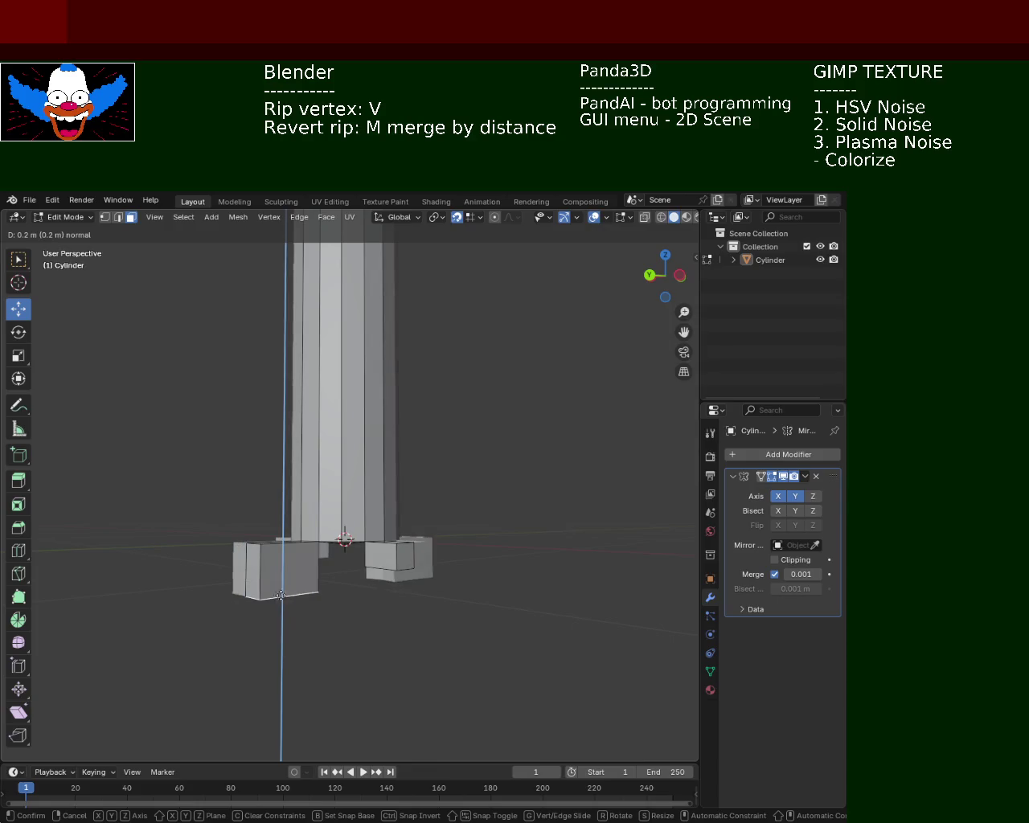
# Confirm the second 0.2 m foot extrusion and select the top face of a block foot.
pyautogui.click(295, 557)
pyautogui.moveTo(282, 565)
pyautogui.mouseDown(button='middle')
pyautogui.moveTo(197, 583)
pyautogui.moveTo(302, 550)
pyautogui.moveTo(321, 521)
pyautogui.moveTo(321, 510)
pyautogui.moveTo(223, 455)
pyautogui.moveTo(246, 481)
pyautogui.moveTo(427, 522)
pyautogui.moveTo(475, 500)
pyautogui.moveTo(420, 450)
pyautogui.moveTo(363, 428)
pyautogui.moveTo(361, 507)
pyautogui.moveTo(356, 485)
pyautogui.moveTo(371, 461)
pyautogui.moveTo(415, 552)
pyautogui.moveTo(402, 551)
pyautogui.moveTo(389, 533)
pyautogui.moveTo(410, 506)
pyautogui.moveTo(356, 420)
pyautogui.moveTo(378, 523)
pyautogui.moveTo(410, 583)
pyautogui.moveTo(427, 549)
pyautogui.mouseUp(button='middle')
pyautogui.click(416, 419)
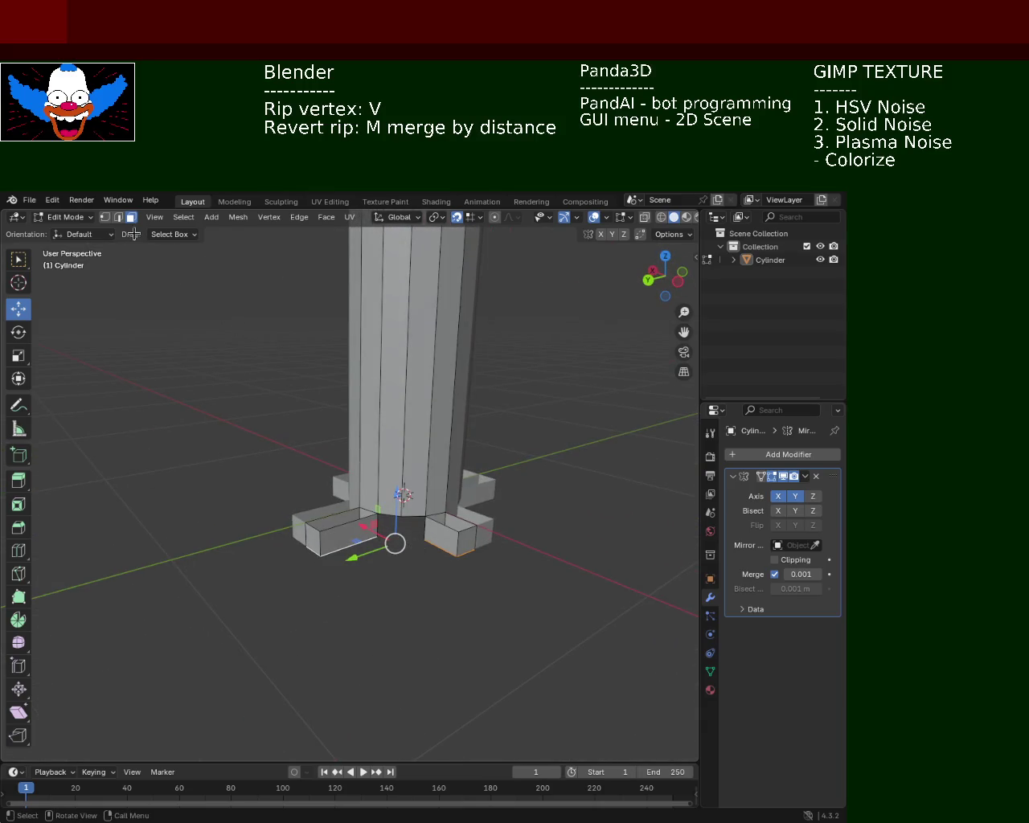
pyautogui.moveTo(396, 627)
pyautogui.mouseDown(button='middle')
pyautogui.moveTo(356, 609)
pyautogui.moveTo(402, 459)
pyautogui.moveTo(364, 499)
pyautogui.mouseUp(button='middle')
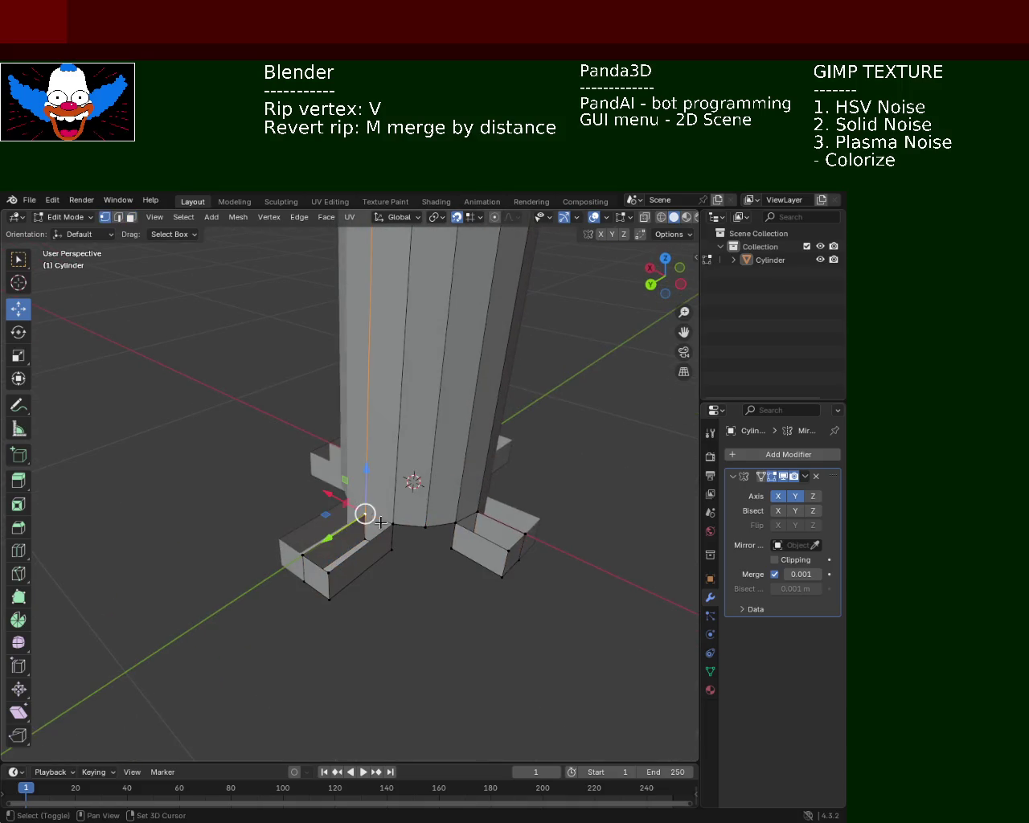
pyautogui.moveTo(386, 550)
pyautogui.mouseDown(button='middle')
pyautogui.moveTo(357, 560)
pyautogui.moveTo(361, 540)
pyautogui.moveTo(413, 523)
pyautogui.moveTo(490, 547)
pyautogui.moveTo(252, 584)
pyautogui.moveTo(373, 588)
pyautogui.moveTo(353, 523)
pyautogui.moveTo(265, 519)
pyautogui.moveTo(345, 552)
pyautogui.moveTo(276, 552)
pyautogui.moveTo(411, 554)
pyautogui.moveTo(269, 537)
pyautogui.mouseUp(button='middle')
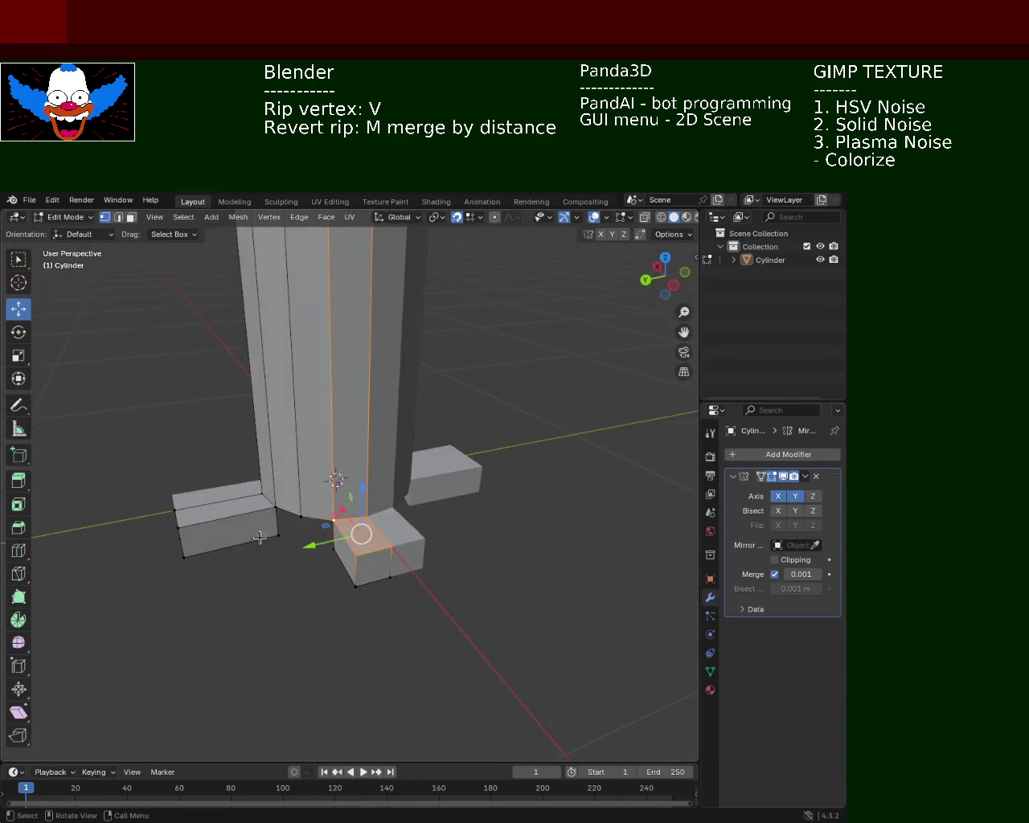
pyautogui.moveTo(158, 528)
pyautogui.mouseDown(button='middle')
pyautogui.moveTo(212, 481)
pyautogui.moveTo(330, 520)
pyautogui.moveTo(330, 482)
pyautogui.moveTo(391, 436)
pyautogui.moveTo(412, 463)
pyautogui.mouseUp(button='middle')
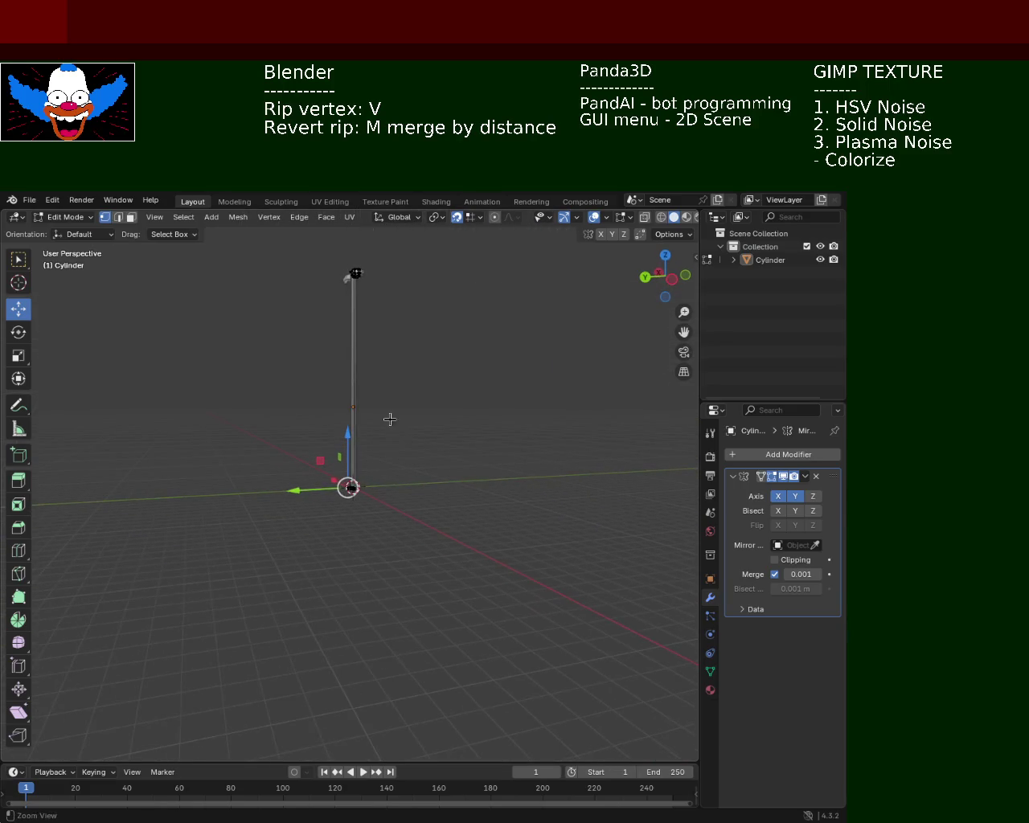
# Zoom in on the base and move the selected foot face horizontally in face select mode.
pyautogui.moveTo(340, 370)
pyautogui.mouseDown(button='middle')
pyautogui.moveTo(405, 450)
pyautogui.moveTo(450, 560)
pyautogui.moveTo(480, 507)
pyautogui.mouseUp(button='middle')
pyautogui.moveTo(433, 575)
pyautogui.mouseDown(button='middle')
pyautogui.moveTo(423, 480)
pyautogui.moveTo(393, 593)
pyautogui.moveTo(418, 515)
pyautogui.moveTo(402, 619)
pyautogui.moveTo(390, 519)
pyautogui.moveTo(368, 609)
pyautogui.moveTo(402, 545)
pyautogui.mouseUp(button='middle')
pyautogui.scroll(2, 402, 619)
pyautogui.scroll(2, 389, 586)
pyautogui.scroll(3, 378, 554)
pyautogui.scroll(3, 377, 595)
pyautogui.click(131, 219)
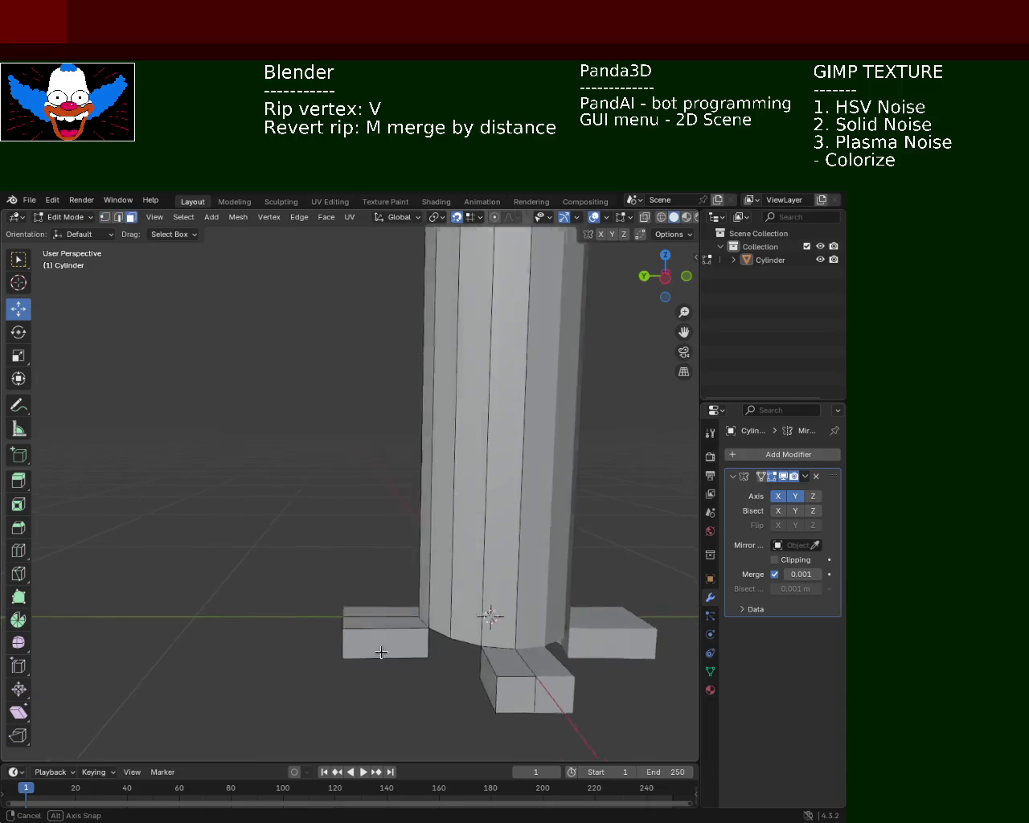
pyautogui.moveTo(375, 651); pyautogui.dragTo(419, 618, button='middle')
pyautogui.press('g')
pyautogui.hotkey('shift', 'z')
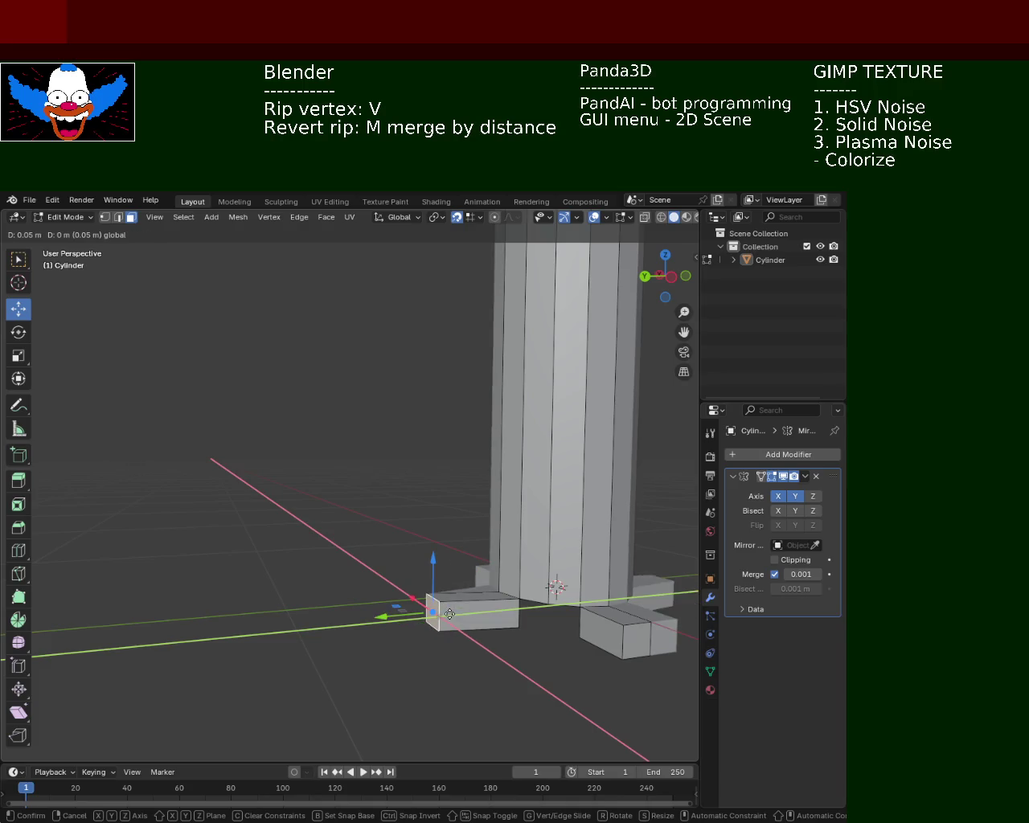
pyautogui.click(453, 613)
# Pull the foot face out 0.5 m along Y, then return to vertex select.
pyautogui.moveTo(453, 614); pyautogui.dragTo(534, 666, button='middle')
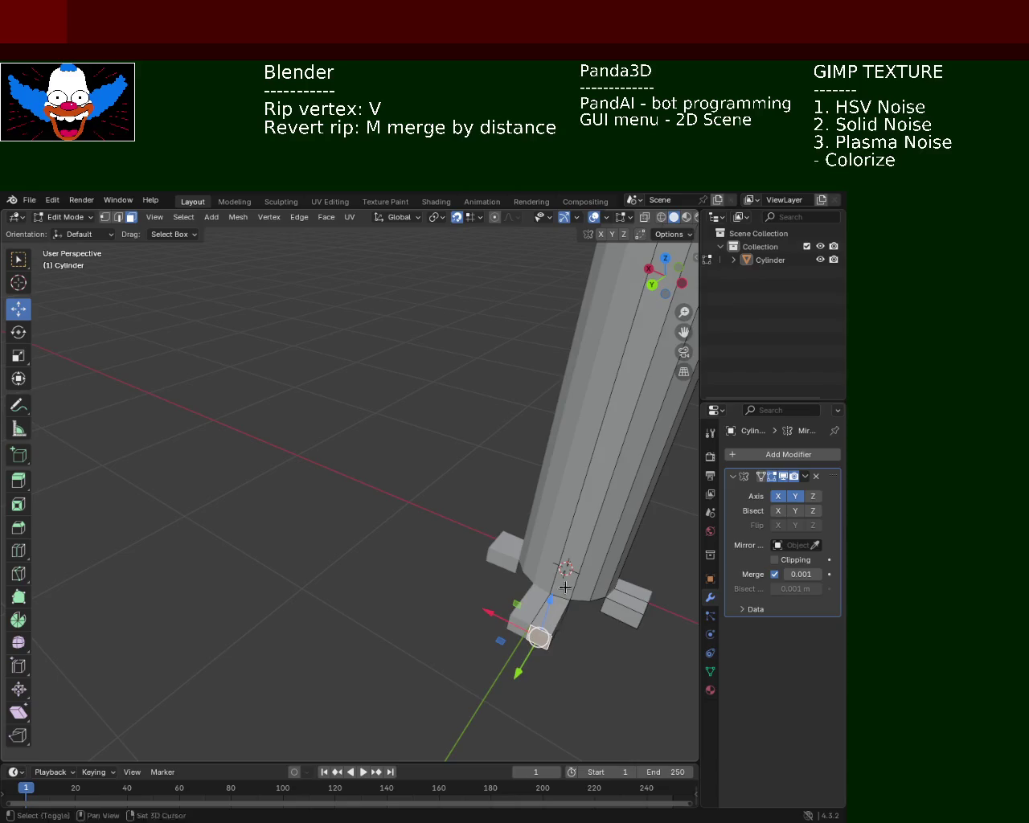
pyautogui.moveTo(565, 588); pyautogui.dragTo(476, 504, button='middle')
pyautogui.press('g')
pyautogui.press('y')
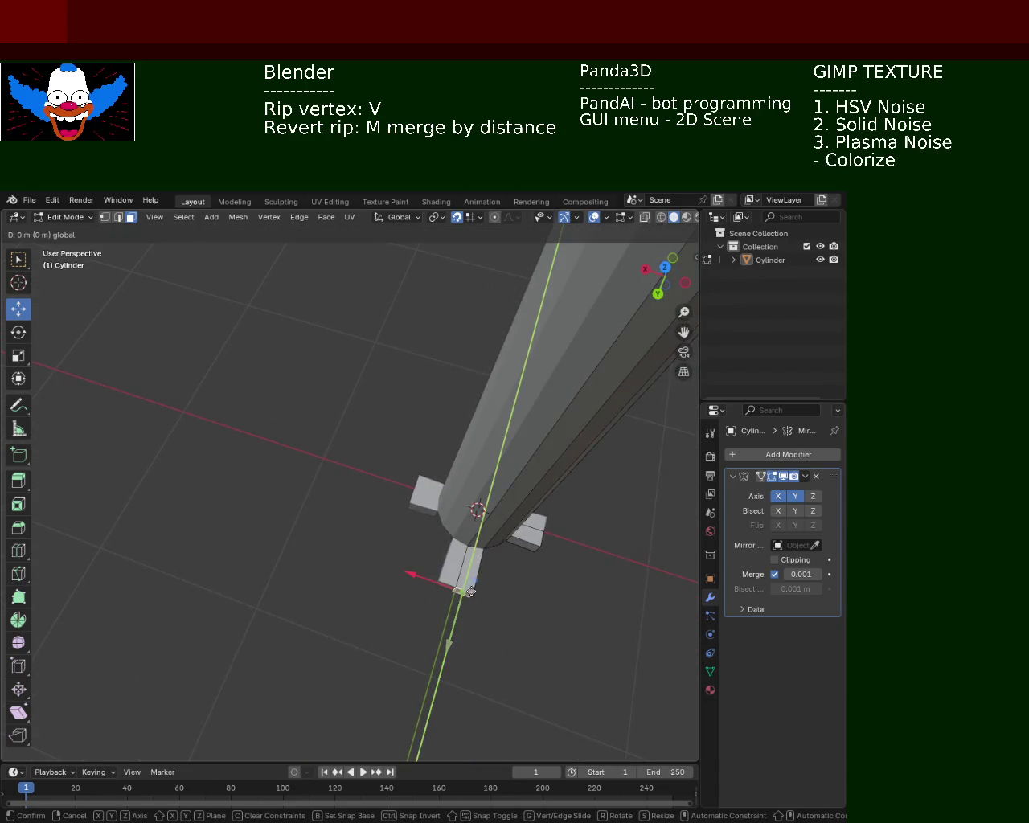
pyautogui.click(474, 579)
pyautogui.moveTo(467, 574)
pyautogui.mouseDown(button='middle')
pyautogui.moveTo(421, 614)
pyautogui.moveTo(393, 525)
pyautogui.mouseUp(button='middle')
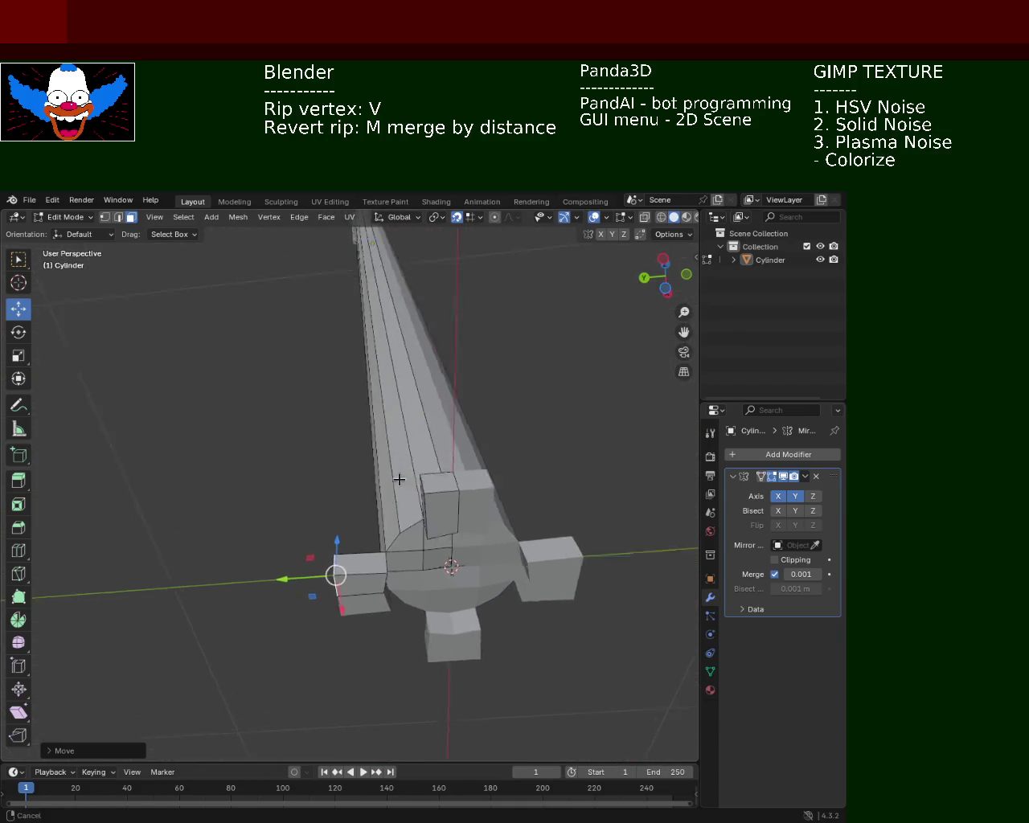
pyautogui.moveTo(393, 525); pyautogui.dragTo(190, 358, button='middle')
pyautogui.click(107, 223)
pyautogui.moveTo(369, 563); pyautogui.dragTo(386, 626, button='middle')
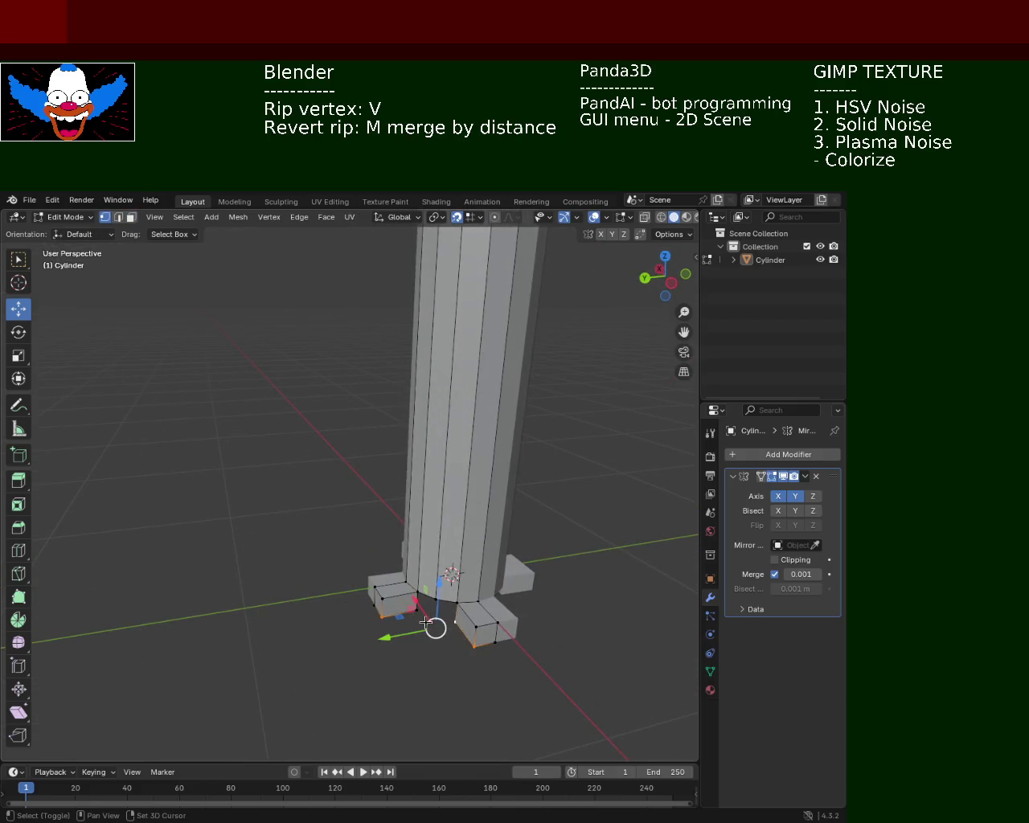
pyautogui.moveTo(454, 646)
pyautogui.mouseDown(button='middle')
pyautogui.moveTo(419, 519)
pyautogui.moveTo(333, 577)
pyautogui.moveTo(417, 541)
pyautogui.moveTo(382, 442)
pyautogui.mouseUp(button='middle')
pyautogui.moveTo(259, 367); pyautogui.dragTo(399, 480, button='middle')
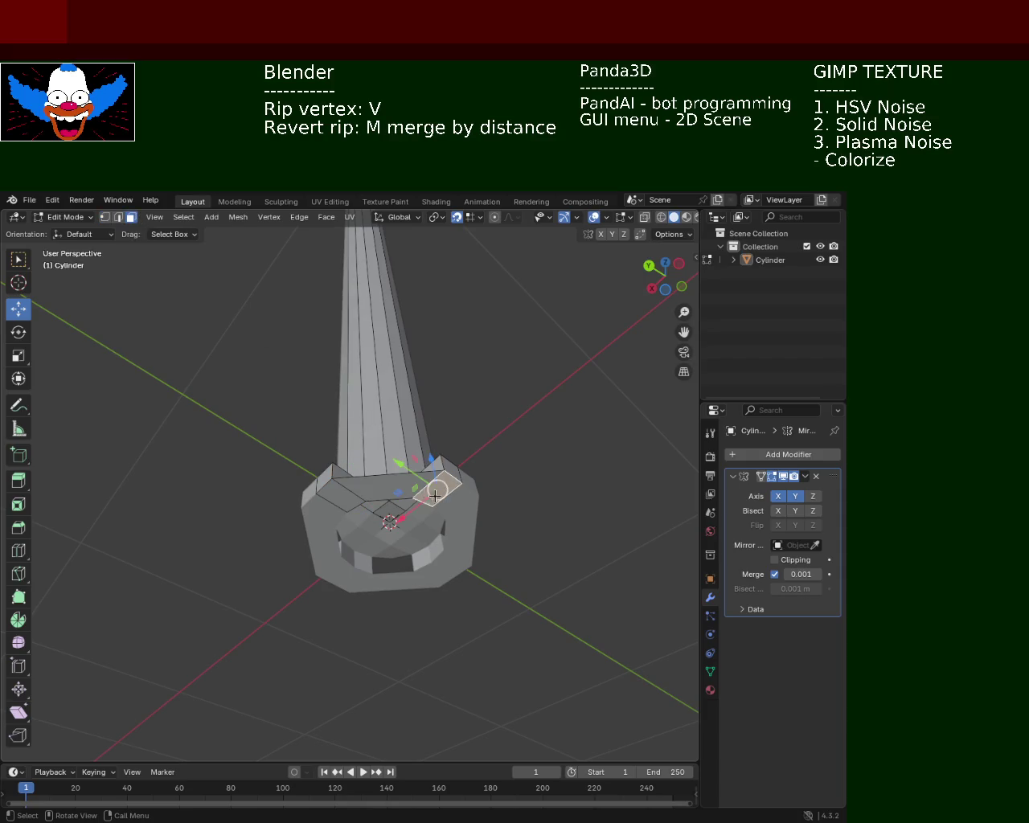
# Extrude the base faces downward, cancel the extra move, and select the collar's inner floor face.
pyautogui.press('e')
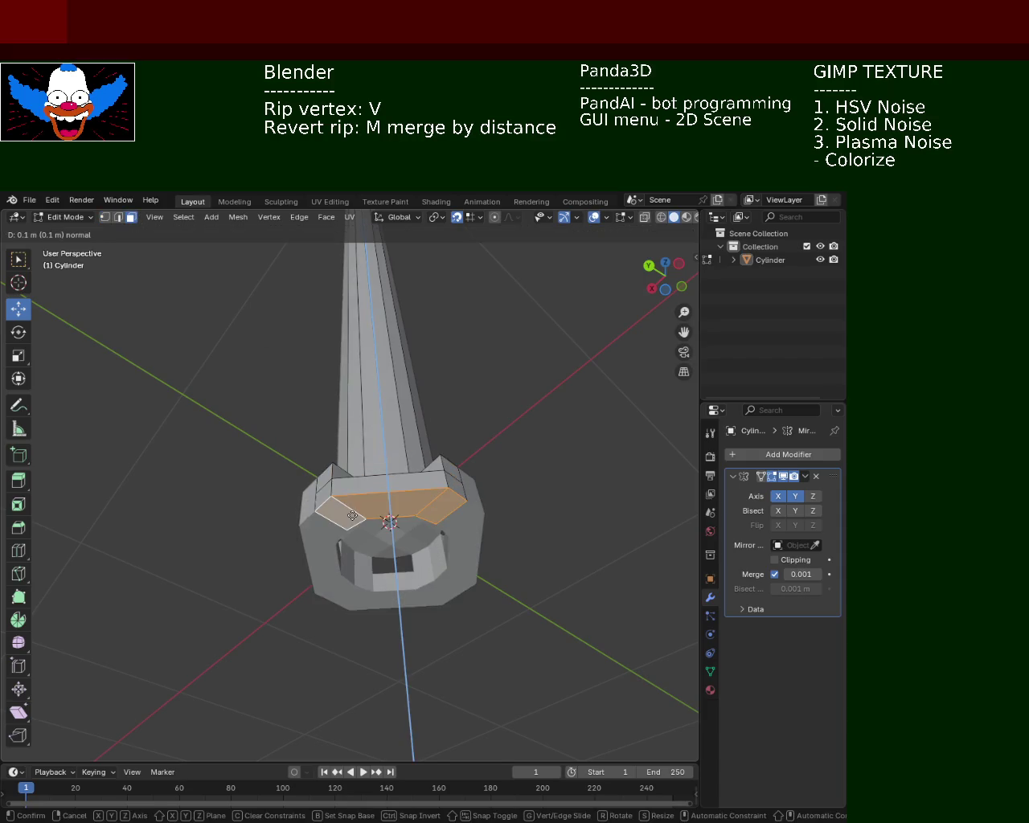
pyautogui.click(356, 520)
pyautogui.moveTo(356, 520)
pyautogui.mouseDown(button='middle')
pyautogui.moveTo(395, 563)
pyautogui.moveTo(457, 453)
pyautogui.moveTo(579, 510)
pyautogui.moveTo(485, 495)
pyautogui.moveTo(379, 536)
pyautogui.moveTo(415, 475)
pyautogui.moveTo(448, 480)
pyautogui.mouseUp(button='middle')
pyautogui.scroll(3, 448, 480)
pyautogui.scroll(2, 341, 513)
pyautogui.moveTo(340, 513); pyautogui.dragTo(372, 503, button='middle')
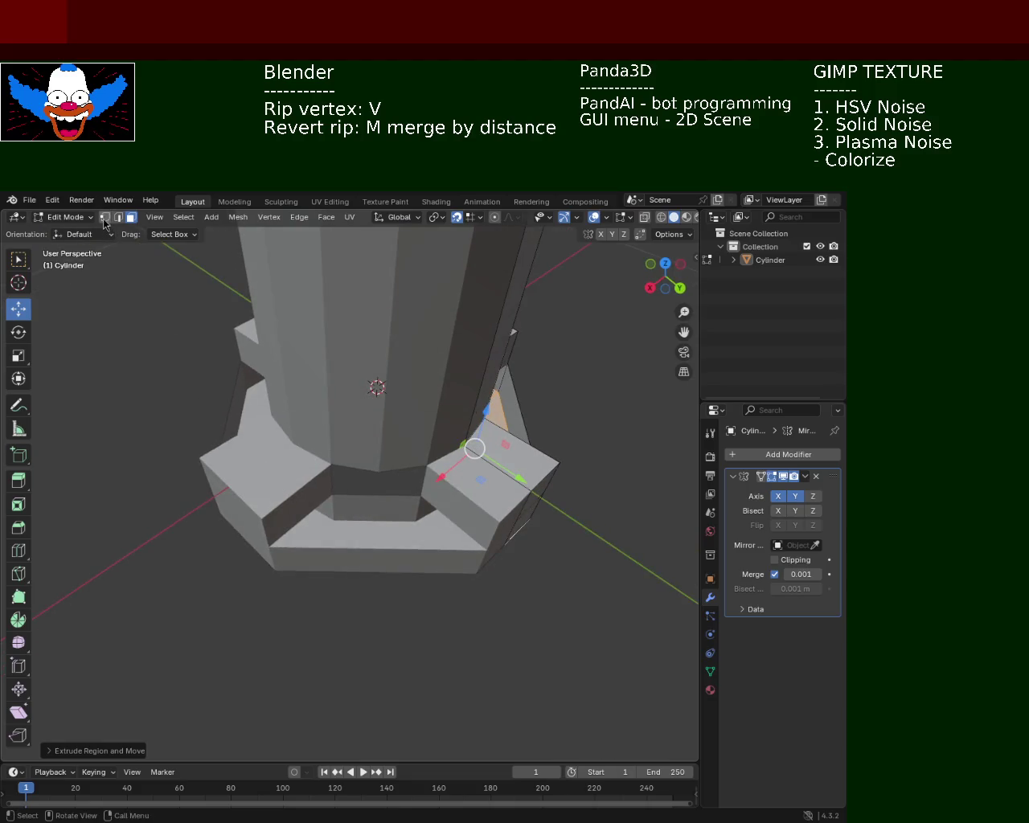
pyautogui.moveTo(307, 456); pyautogui.dragTo(478, 524, button='middle')
pyautogui.rightClick(450, 544)
pyautogui.moveTo(450, 544)
pyautogui.mouseDown(button='middle')
pyautogui.moveTo(429, 584)
pyautogui.moveTo(345, 570)
pyautogui.mouseUp(button='middle')
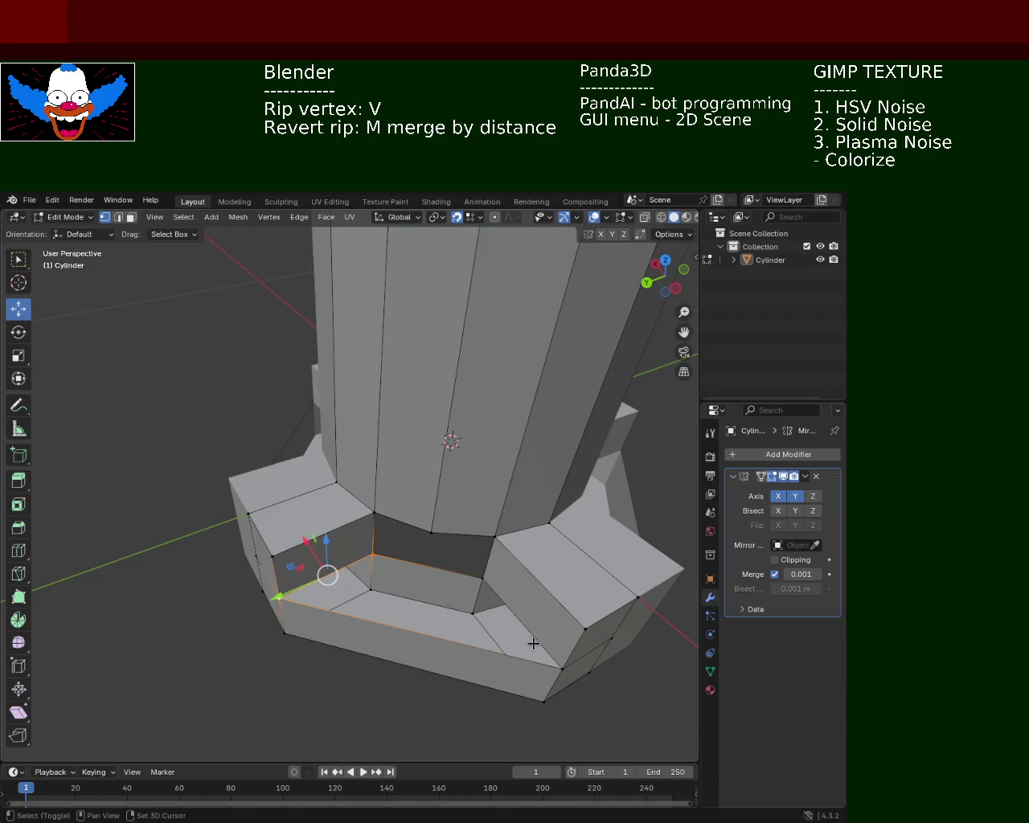
pyautogui.keyDown('shift'); pyautogui.click(483, 585); pyautogui.keyUp('shift')
# Orbit and zoom around the whole pole to check the new base collar.
pyautogui.moveTo(535, 597)
pyautogui.mouseDown(button='middle')
pyautogui.moveTo(429, 578)
pyautogui.moveTo(541, 604)
pyautogui.moveTo(467, 480)
pyautogui.moveTo(416, 497)
pyautogui.moveTo(475, 471)
pyautogui.mouseUp(button='middle')
pyautogui.scroll(-3, 466, 480)
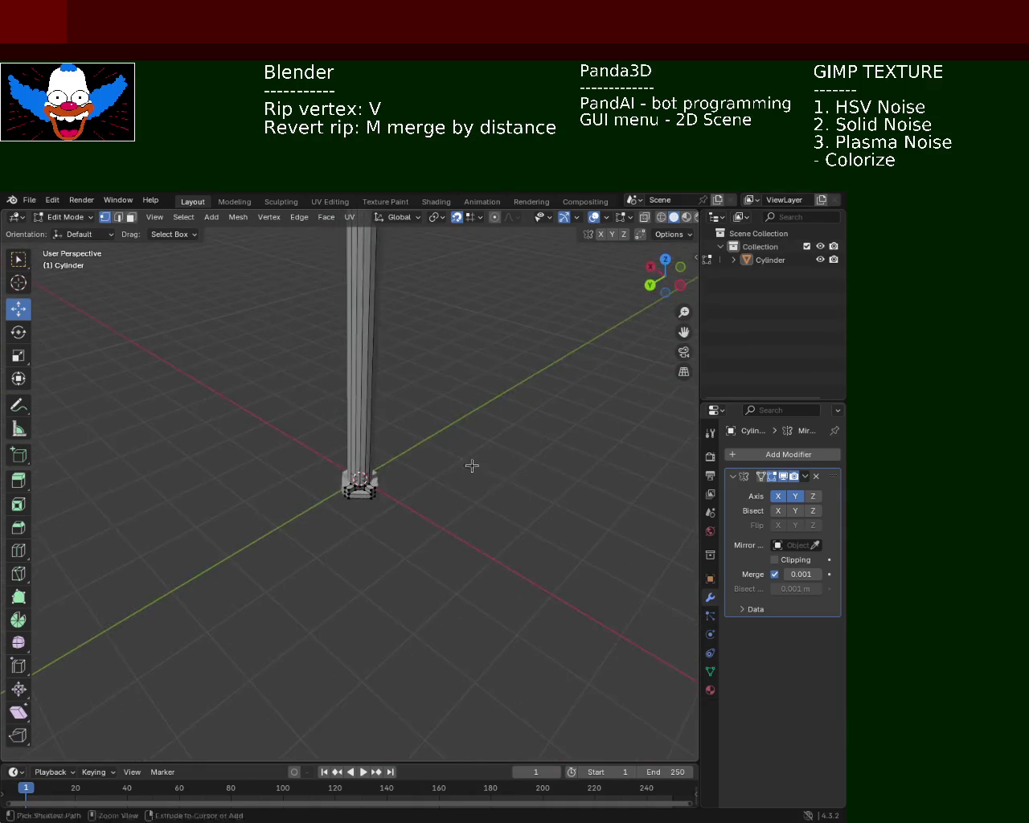
pyautogui.moveTo(401, 364)
pyautogui.mouseDown(button='middle')
pyautogui.moveTo(441, 469)
pyautogui.moveTo(501, 544)
pyautogui.moveTo(390, 534)
pyautogui.moveTo(409, 509)
pyautogui.moveTo(442, 539)
pyautogui.moveTo(453, 512)
pyautogui.moveTo(427, 494)
pyautogui.moveTo(380, 502)
pyautogui.mouseUp(button='middle')
pyautogui.scroll(4, 308, 579)
pyautogui.moveTo(308, 579)
pyautogui.mouseDown(button='middle')
pyautogui.moveTo(361, 522)
pyautogui.moveTo(326, 561)
pyautogui.moveTo(321, 480)
pyautogui.moveTo(326, 567)
pyautogui.moveTo(324, 550)
pyautogui.mouseUp(button='middle')
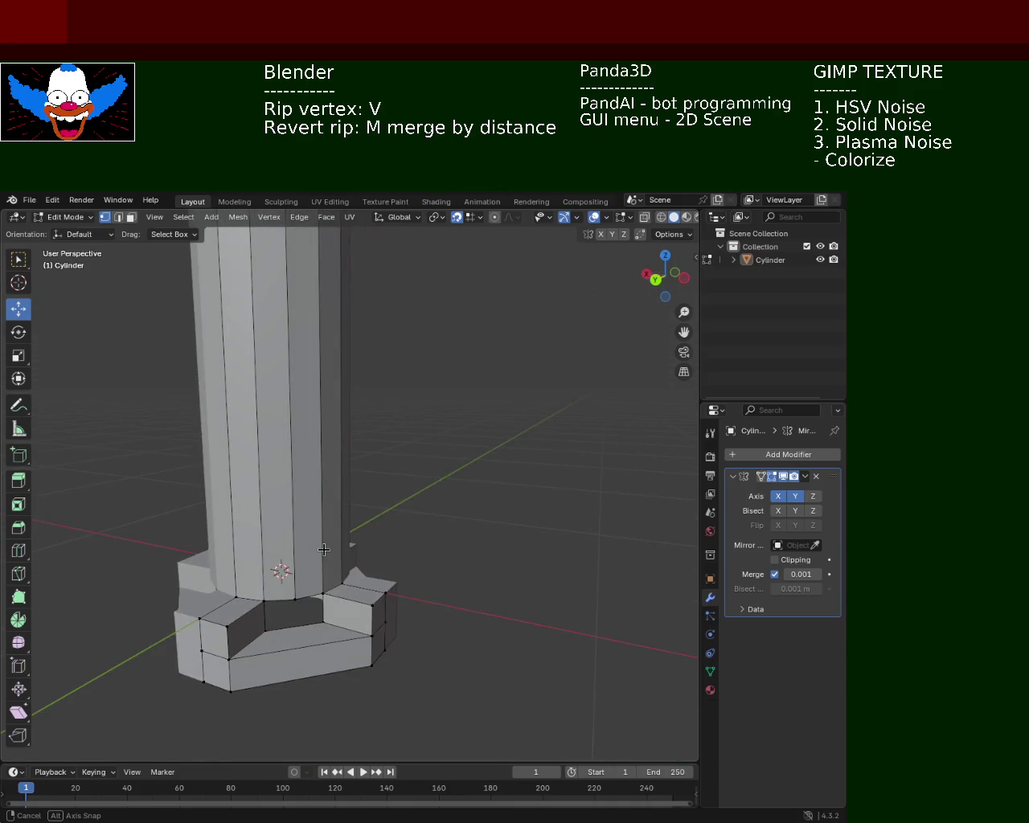
pyautogui.moveTo(290, 603)
pyautogui.mouseDown(button='middle')
pyautogui.moveTo(374, 607)
pyautogui.moveTo(394, 620)
pyautogui.moveTo(429, 593)
pyautogui.moveTo(483, 602)
pyautogui.moveTo(510, 627)
pyautogui.moveTo(443, 596)
pyautogui.moveTo(373, 586)
pyautogui.moveTo(322, 603)
pyautogui.moveTo(329, 595)
pyautogui.moveTo(334, 607)
pyautogui.moveTo(453, 370)
pyautogui.moveTo(377, 516)
pyautogui.mouseUp(button='middle')
pyautogui.scroll(3, 357, 427)
pyautogui.moveTo(356, 427)
pyautogui.mouseDown(button='middle')
pyautogui.moveTo(345, 667)
pyautogui.moveTo(354, 632)
pyautogui.moveTo(343, 583)
pyautogui.moveTo(384, 533)
pyautogui.moveTo(324, 528)
pyautogui.moveTo(317, 552)
pyautogui.moveTo(402, 554)
pyautogui.moveTo(376, 587)
pyautogui.moveTo(402, 536)
pyautogui.moveTo(357, 589)
pyautogui.mouseUp(button='middle')
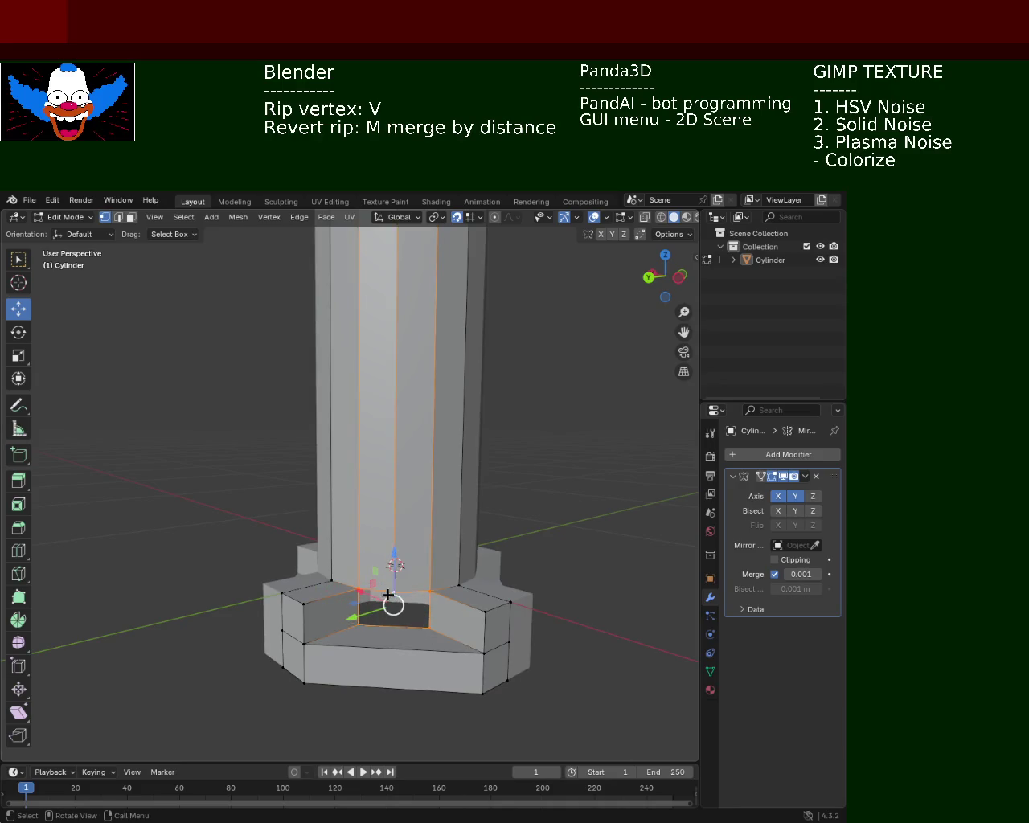
# Slide the selected vertex along its edge from the Edge menu, then reframe the base.
pyautogui.hotkey('ctrl', 'e')
pyautogui.click(367, 616)
pyautogui.click(392, 627)
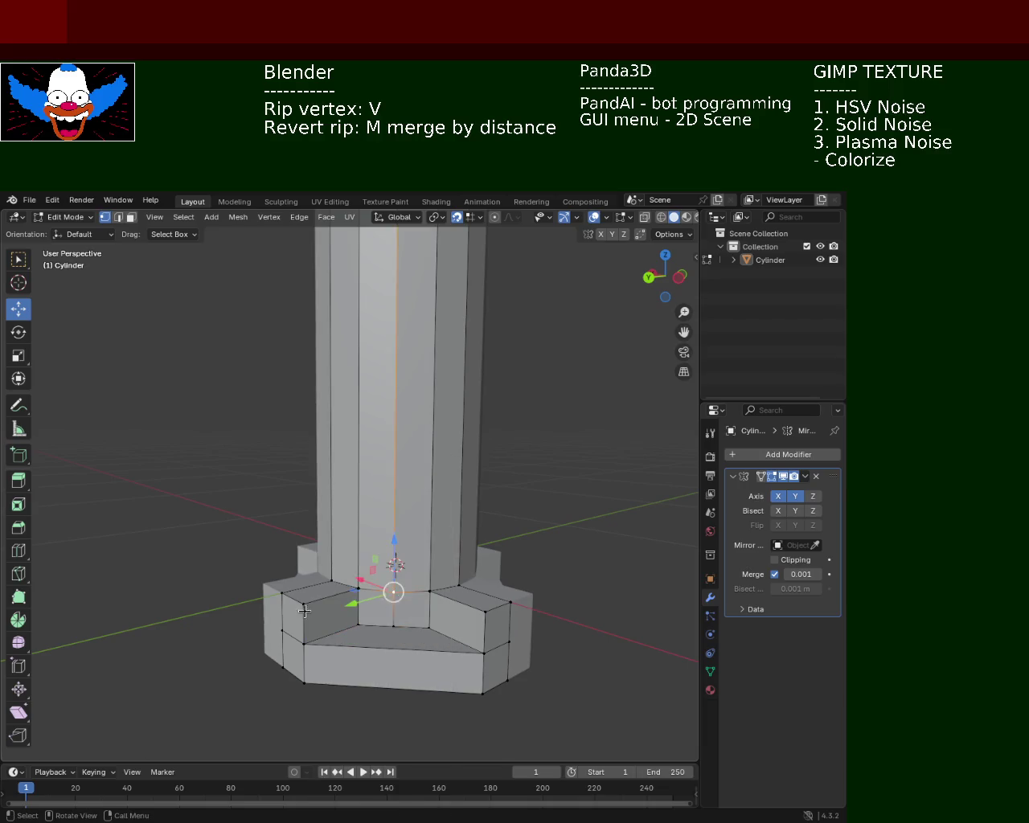
pyautogui.moveTo(304, 611); pyautogui.dragTo(401, 622, button='middle')
pyautogui.moveTo(550, 626)
pyautogui.mouseDown(button='middle')
pyautogui.moveTo(429, 586)
pyautogui.moveTo(340, 574)
pyautogui.moveTo(375, 611)
pyautogui.moveTo(301, 627)
pyautogui.moveTo(437, 536)
pyautogui.moveTo(283, 537)
pyautogui.moveTo(179, 593)
pyautogui.moveTo(262, 576)
pyautogui.moveTo(507, 588)
pyautogui.moveTo(346, 581)
pyautogui.moveTo(463, 641)
pyautogui.moveTo(519, 640)
pyautogui.mouseUp(button='middle')
pyautogui.moveTo(463, 553)
pyautogui.mouseDown(button='middle')
pyautogui.moveTo(425, 534)
pyautogui.moveTo(476, 621)
pyautogui.mouseUp(button='middle')
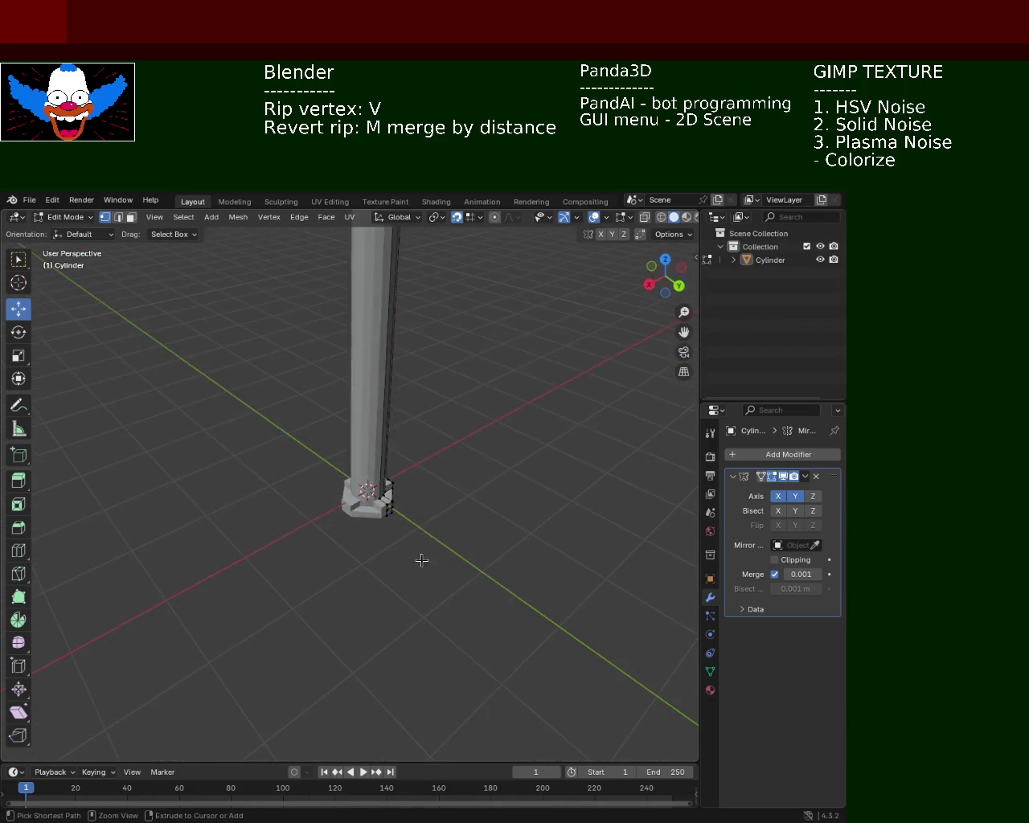
pyautogui.moveTo(453, 543)
pyautogui.mouseDown(button='middle')
pyautogui.moveTo(423, 524)
pyautogui.moveTo(427, 560)
pyautogui.moveTo(480, 536)
pyautogui.moveTo(389, 585)
pyautogui.moveTo(461, 585)
pyautogui.mouseUp(button='middle')
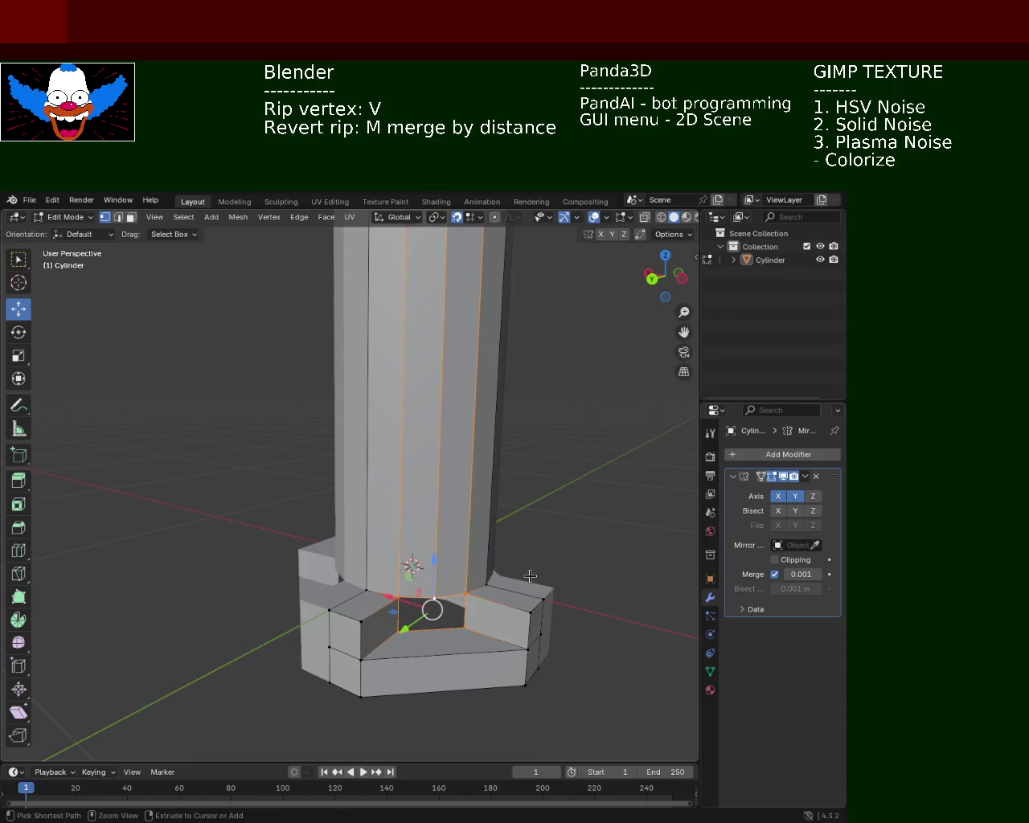
pyautogui.moveTo(530, 576); pyautogui.dragTo(518, 543, button='middle')
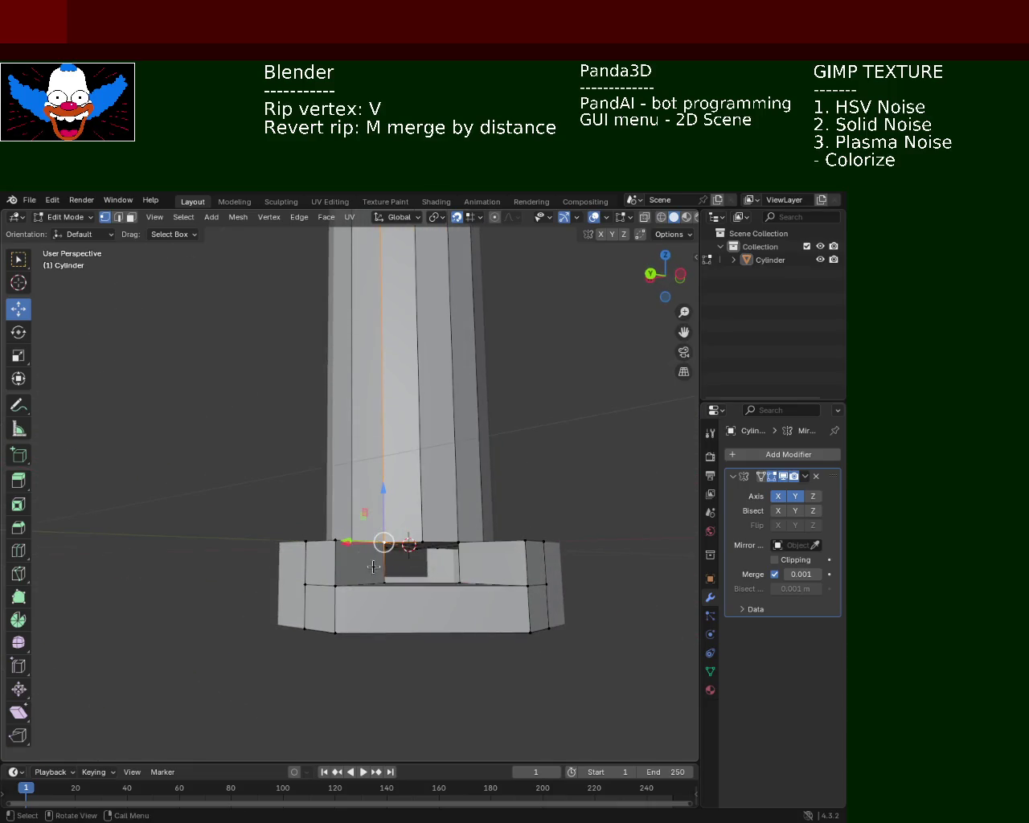
pyautogui.moveTo(373, 567); pyautogui.dragTo(446, 595, button='middle')
# Subdivide three notch edges to add midpoint vertices, then orbit to check the result.
pyautogui.hotkey('ctrl', 'e')
pyautogui.click(446, 596)
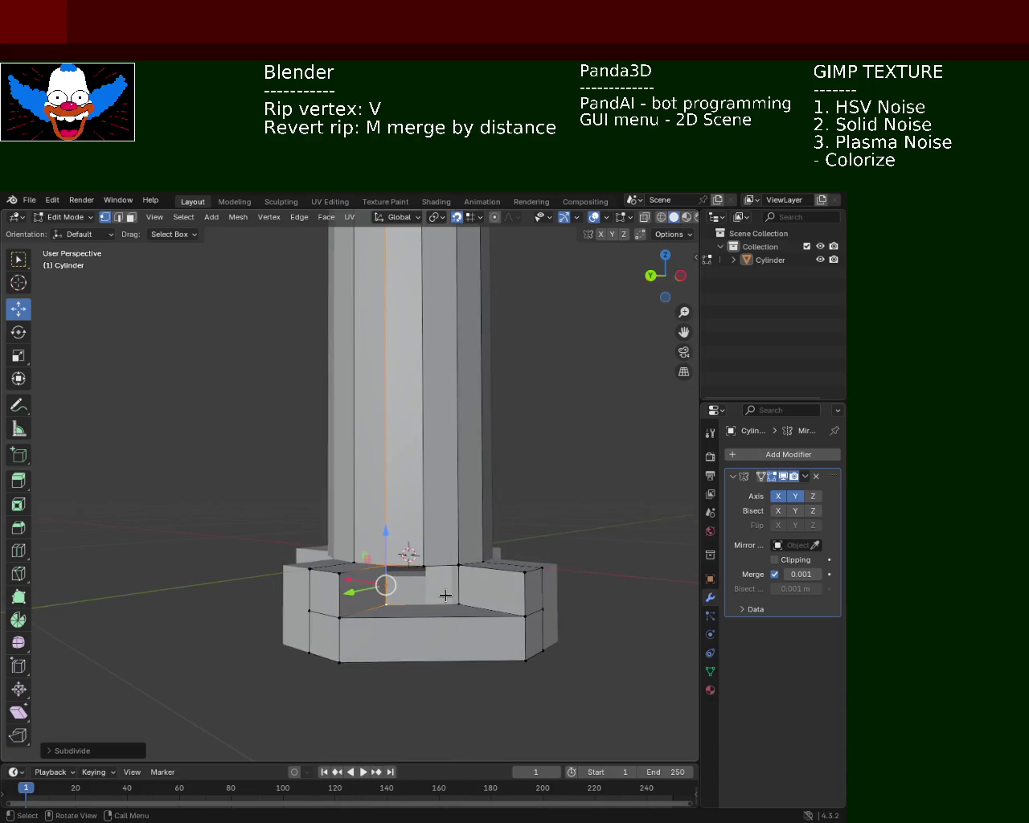
pyautogui.hotkey('ctrl', 'e')
pyautogui.click(458, 584)
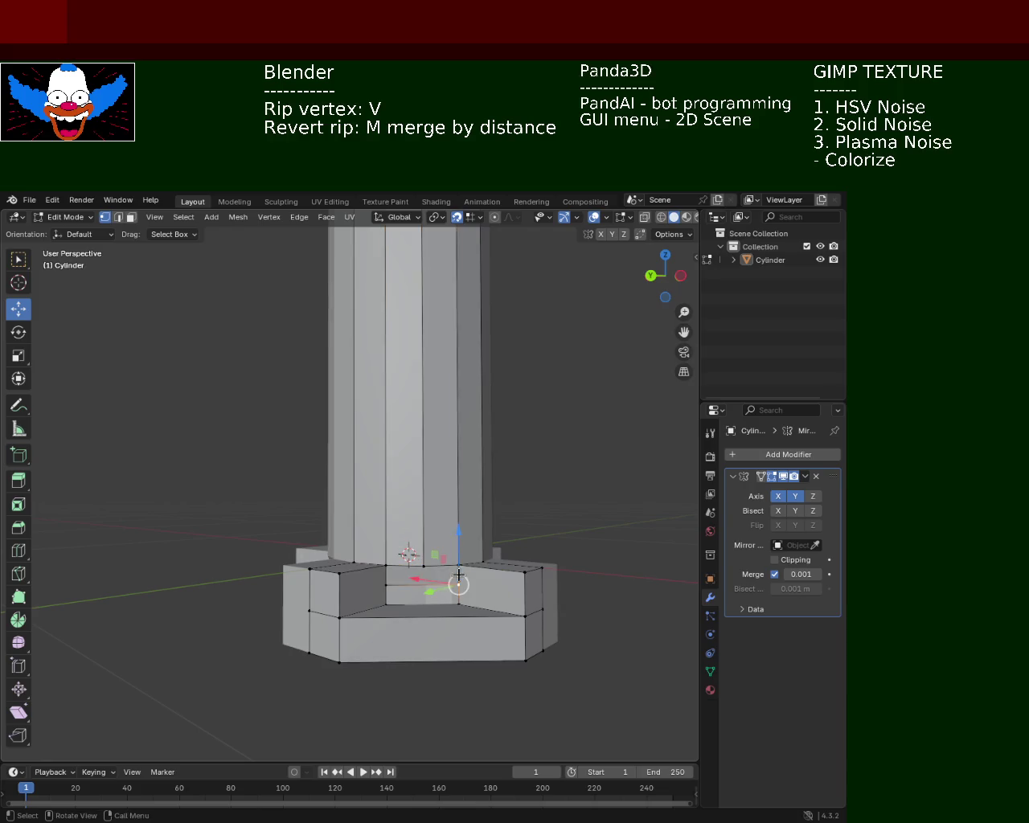
pyautogui.hotkey('ctrl', 'e')
pyautogui.click(420, 584)
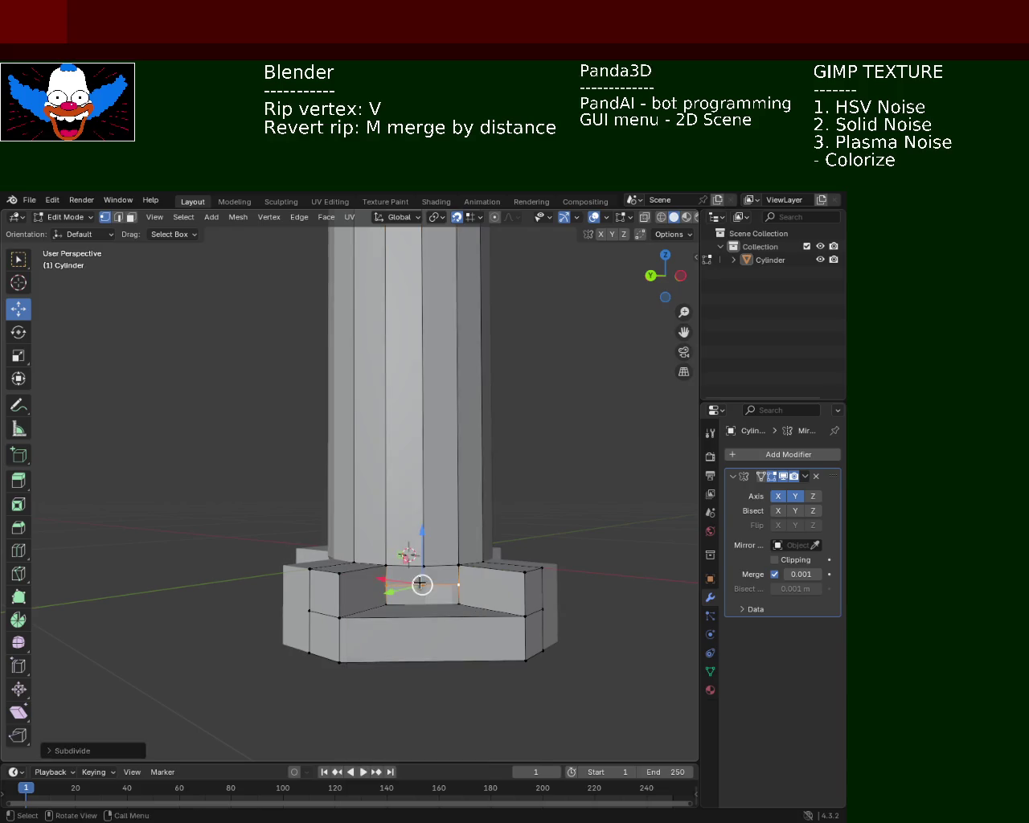
pyautogui.moveTo(463, 593)
pyautogui.mouseDown(button='middle')
pyautogui.moveTo(499, 490)
pyautogui.moveTo(453, 509)
pyautogui.moveTo(450, 469)
pyautogui.moveTo(485, 425)
pyautogui.moveTo(482, 411)
pyautogui.moveTo(341, 444)
pyautogui.moveTo(329, 533)
pyautogui.moveTo(345, 608)
pyautogui.moveTo(368, 579)
pyautogui.moveTo(429, 584)
pyautogui.moveTo(357, 591)
pyautogui.mouseUp(button='middle')
pyautogui.moveTo(415, 533); pyautogui.dragTo(390, 573, button='middle')
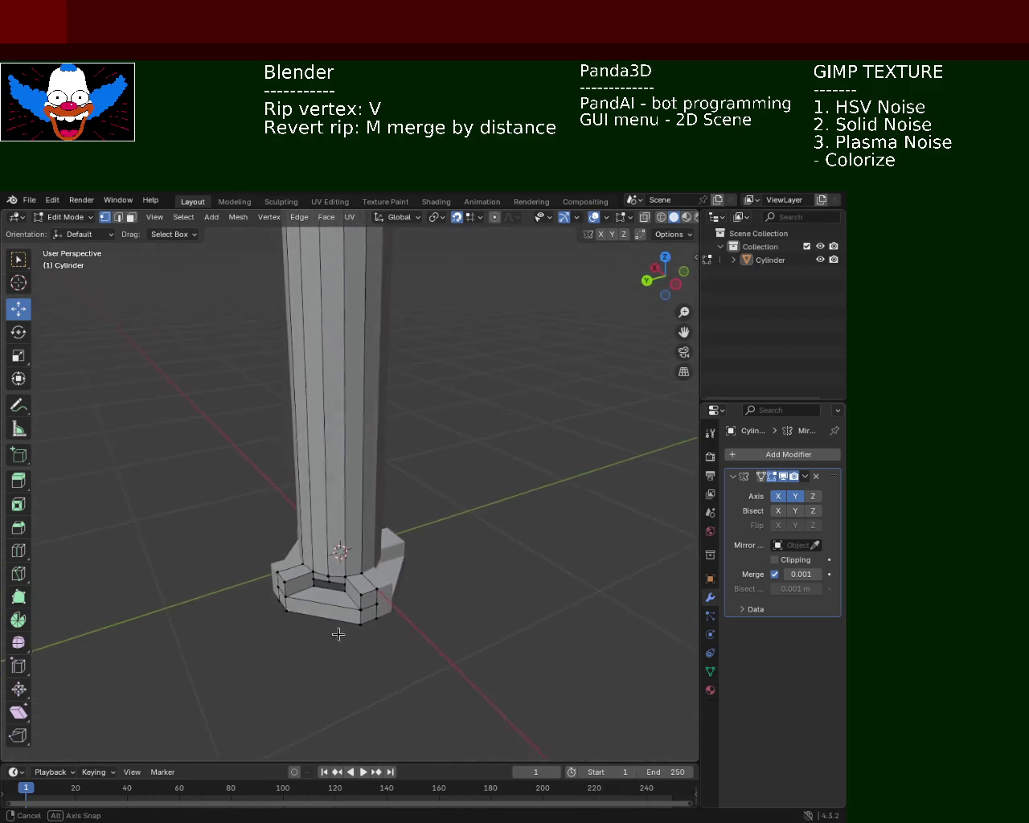
pyautogui.moveTo(371, 541)
pyautogui.mouseDown(button='middle')
pyautogui.moveTo(354, 627)
pyautogui.moveTo(345, 591)
pyautogui.mouseUp(button='middle')
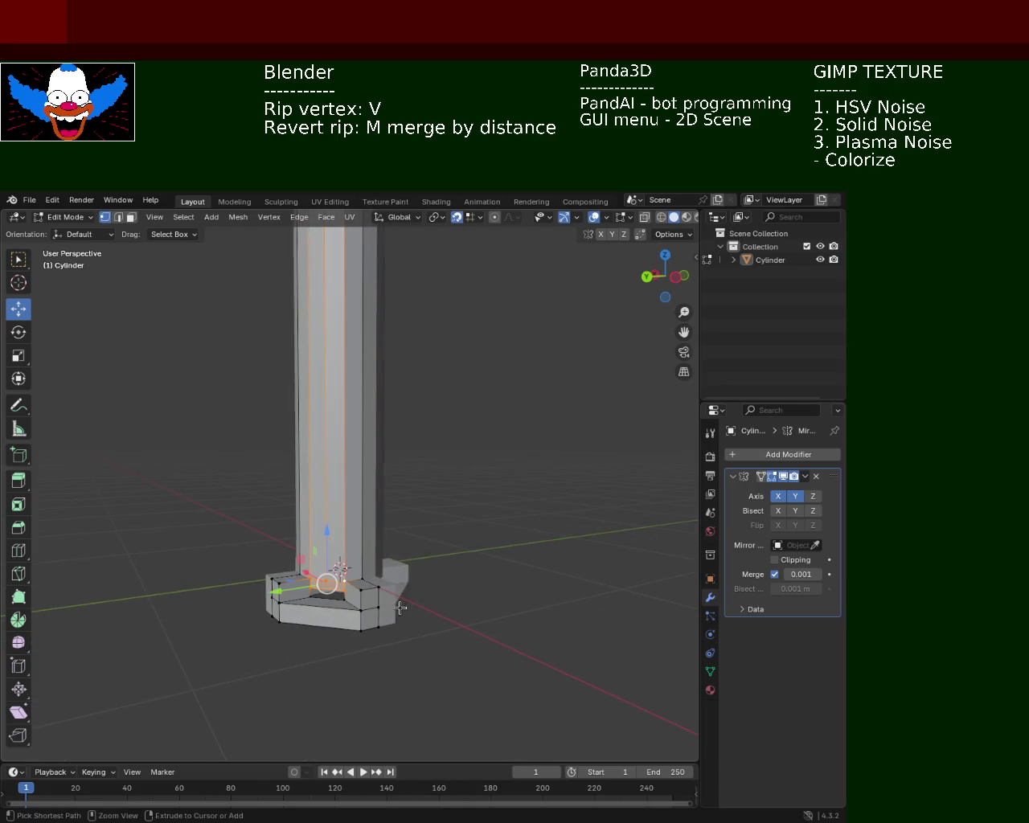
pyautogui.moveTo(517, 574)
pyautogui.mouseDown(button='middle')
pyautogui.moveTo(408, 499)
pyautogui.moveTo(412, 480)
pyautogui.mouseUp(button='middle')
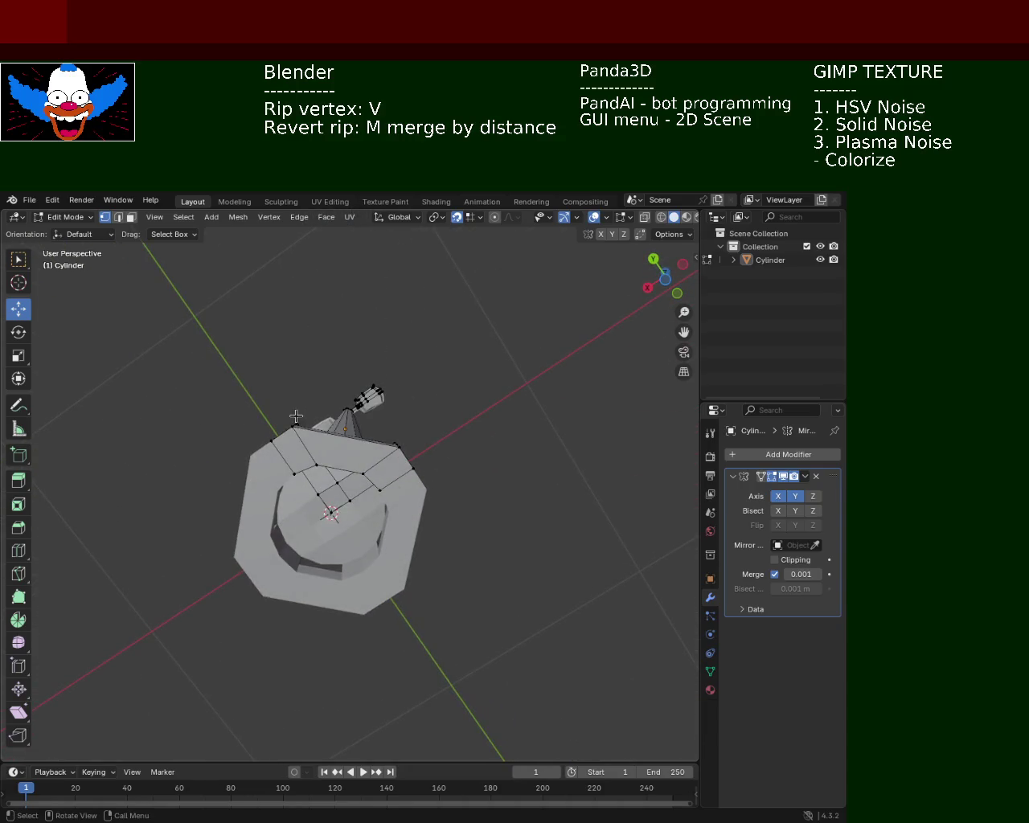
# Lift the collar gap face vertically along Z after abandoning a rotation and a first move.
pyautogui.moveTo(338, 494)
pyautogui.mouseDown(button='middle')
pyautogui.moveTo(337, 567)
pyautogui.moveTo(340, 390)
pyautogui.mouseUp(button='middle')
pyautogui.press('r')
pyautogui.press('Escape')
pyautogui.press('g')
pyautogui.press('z')
pyautogui.press('z')
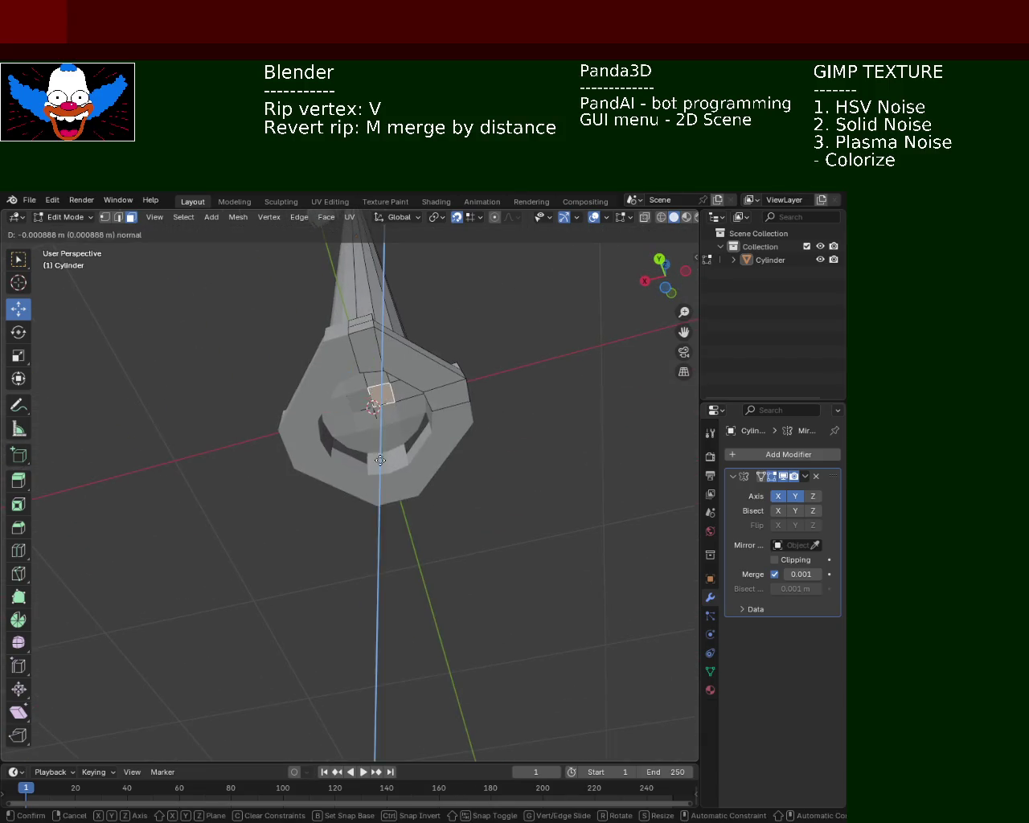
pyautogui.press('Escape')
pyautogui.moveTo(378, 476); pyautogui.dragTo(378, 476, button='middle')
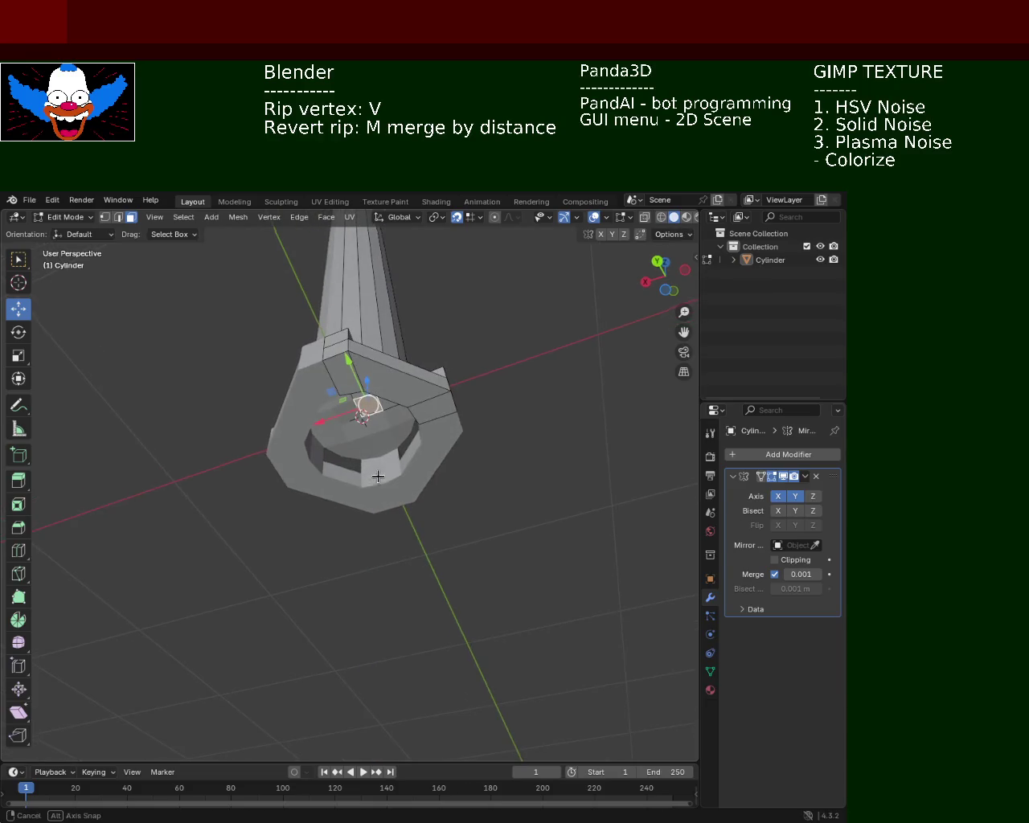
pyautogui.press('g')
pyautogui.press('z')
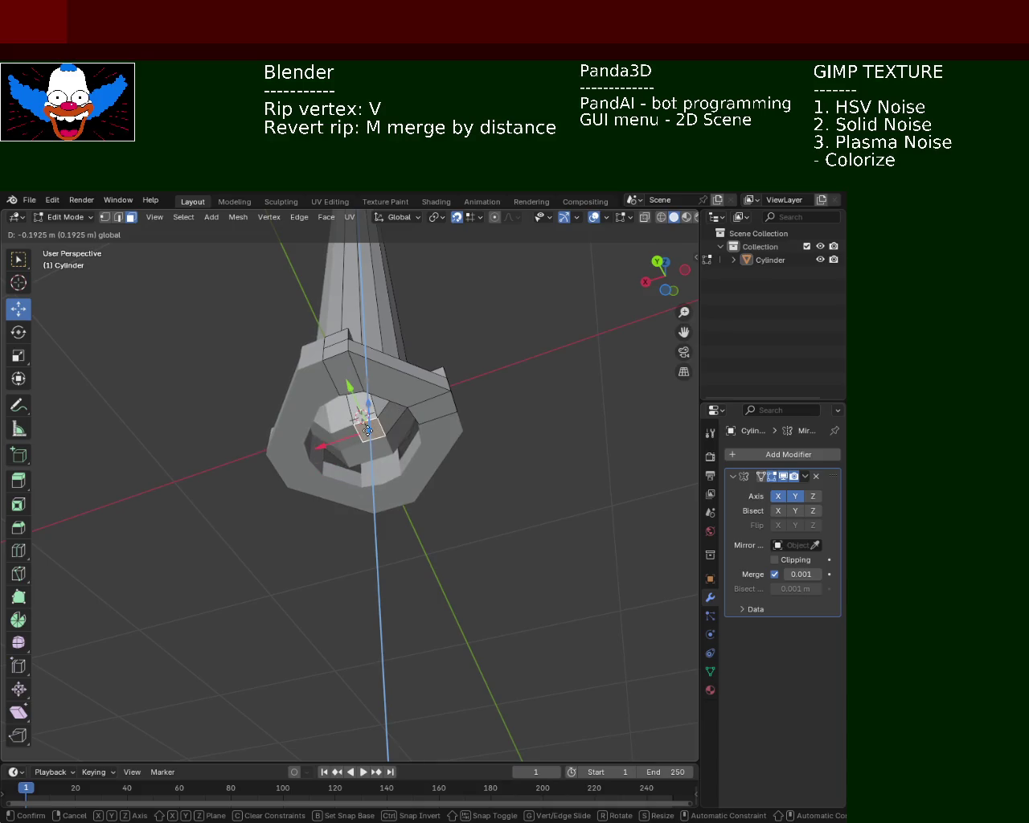
pyautogui.click(367, 430)
pyautogui.moveTo(367, 430)
pyautogui.mouseDown(button='middle')
pyautogui.moveTo(372, 561)
pyautogui.moveTo(474, 465)
pyautogui.moveTo(462, 485)
pyautogui.moveTo(484, 536)
pyautogui.moveTo(547, 526)
pyautogui.moveTo(482, 514)
pyautogui.moveTo(398, 470)
pyautogui.moveTo(406, 483)
pyautogui.moveTo(409, 466)
pyautogui.mouseUp(button='middle')
# Extrude the gap face along its normal, undoing and redoing it as a shorter extrusion.
pyautogui.press('e')
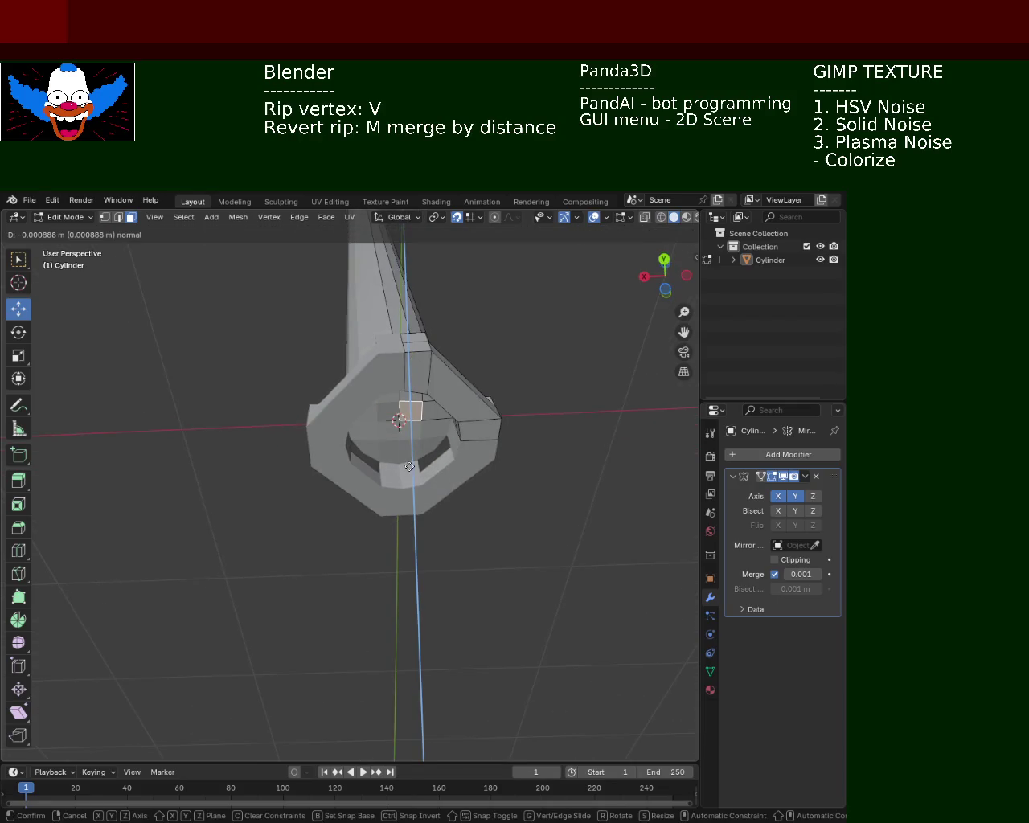
pyautogui.click(413, 486)
pyautogui.hotkey('ctrl', 'z')
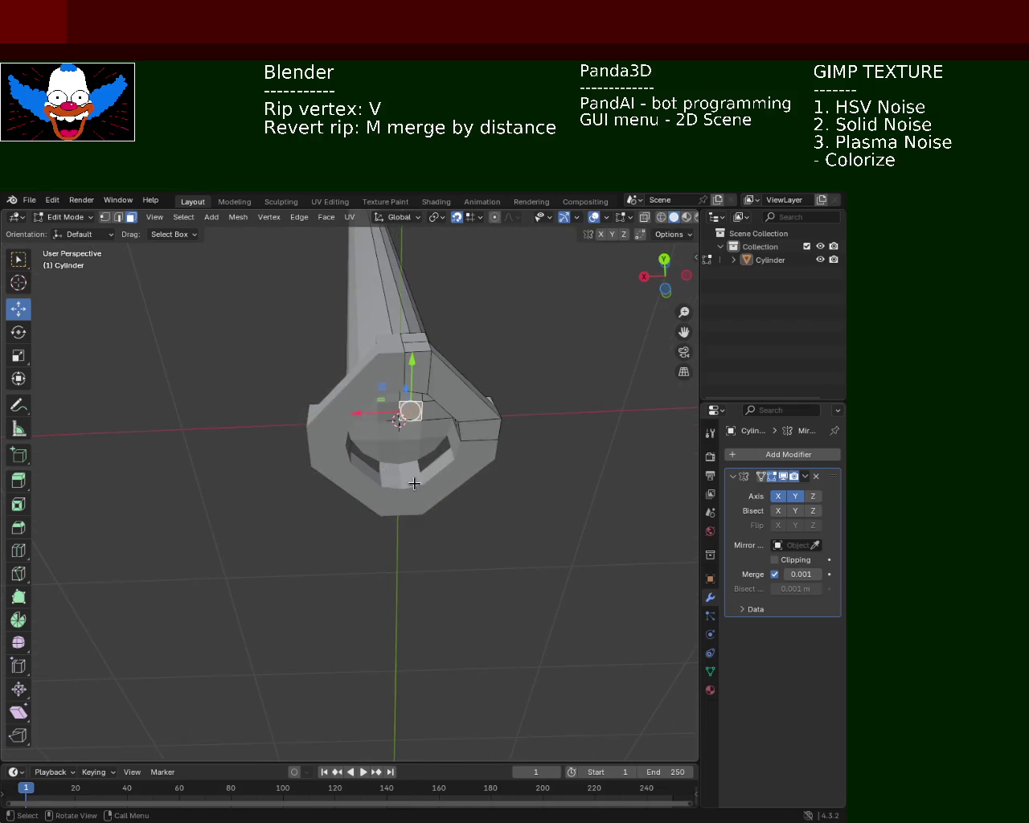
pyautogui.click(405, 451)
pyautogui.moveTo(404, 452)
pyautogui.mouseDown(button='middle')
pyautogui.moveTo(424, 533)
pyautogui.moveTo(430, 457)
pyautogui.moveTo(420, 426)
pyautogui.mouseUp(button='middle')
pyautogui.press('e')
pyautogui.click(427, 499)
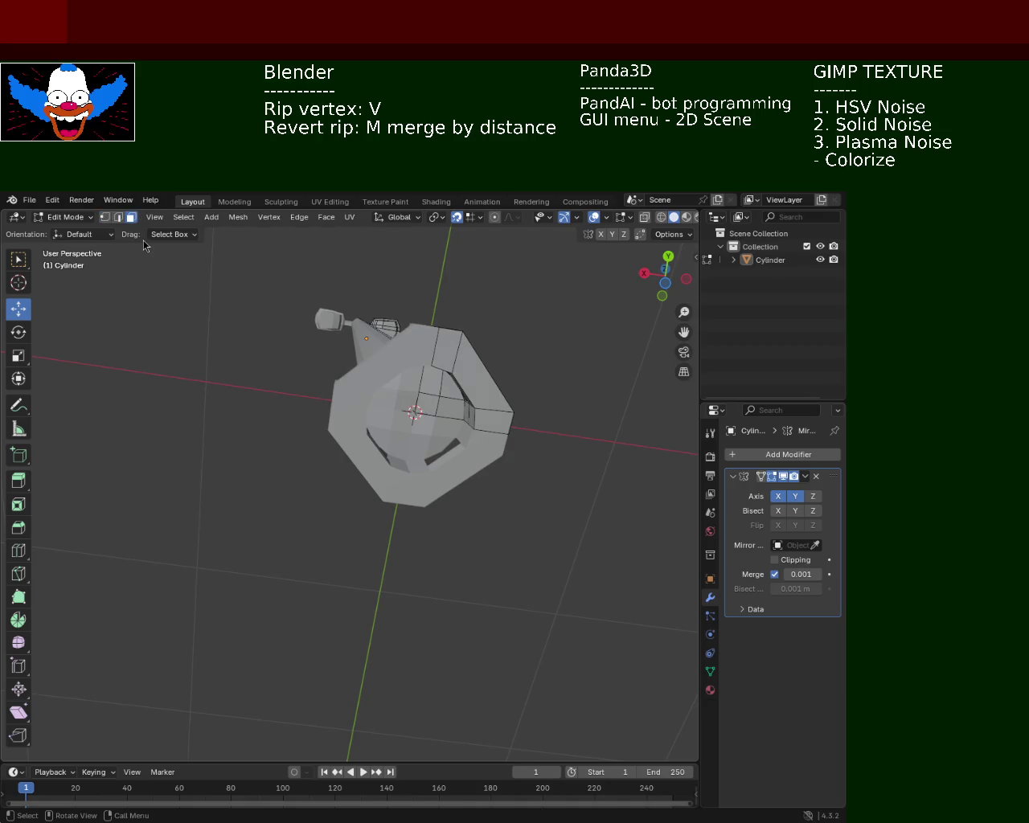
pyautogui.moveTo(424, 403)
pyautogui.mouseDown(button='middle')
pyautogui.moveTo(437, 544)
pyautogui.moveTo(486, 451)
pyautogui.mouseUp(button='middle')
# Tilt the gap face and push it out along its normal.
pyautogui.press('r')
pyautogui.click(444, 544)
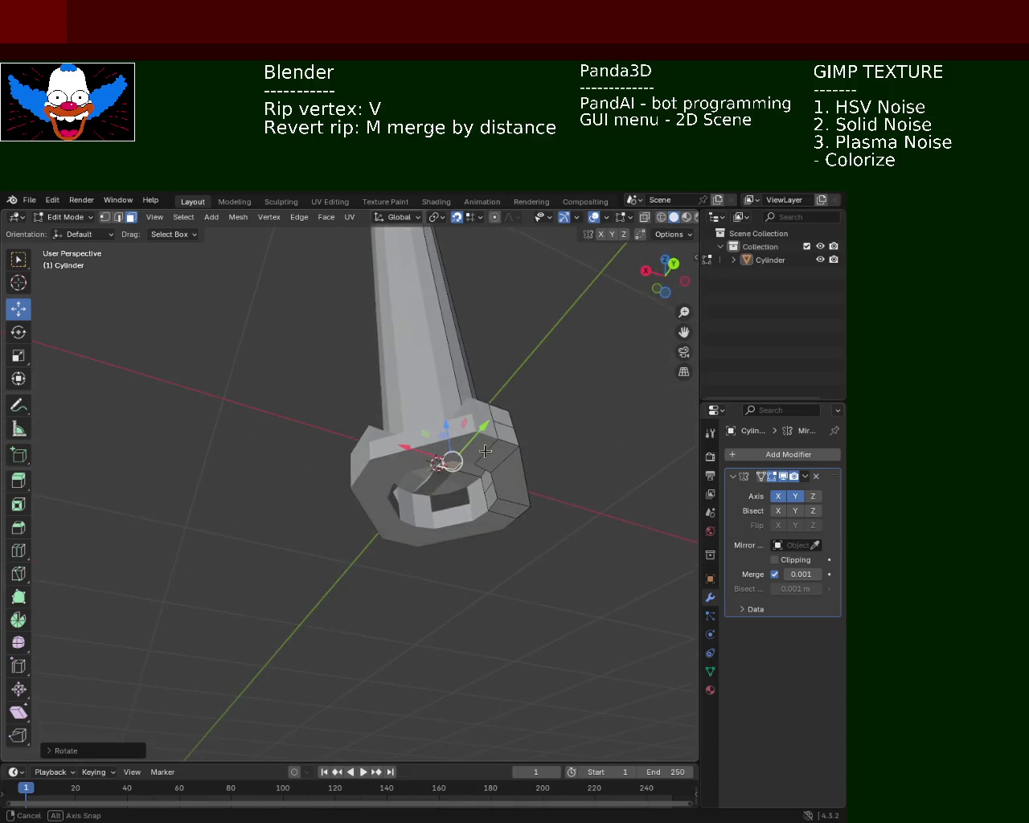
pyautogui.press('e')
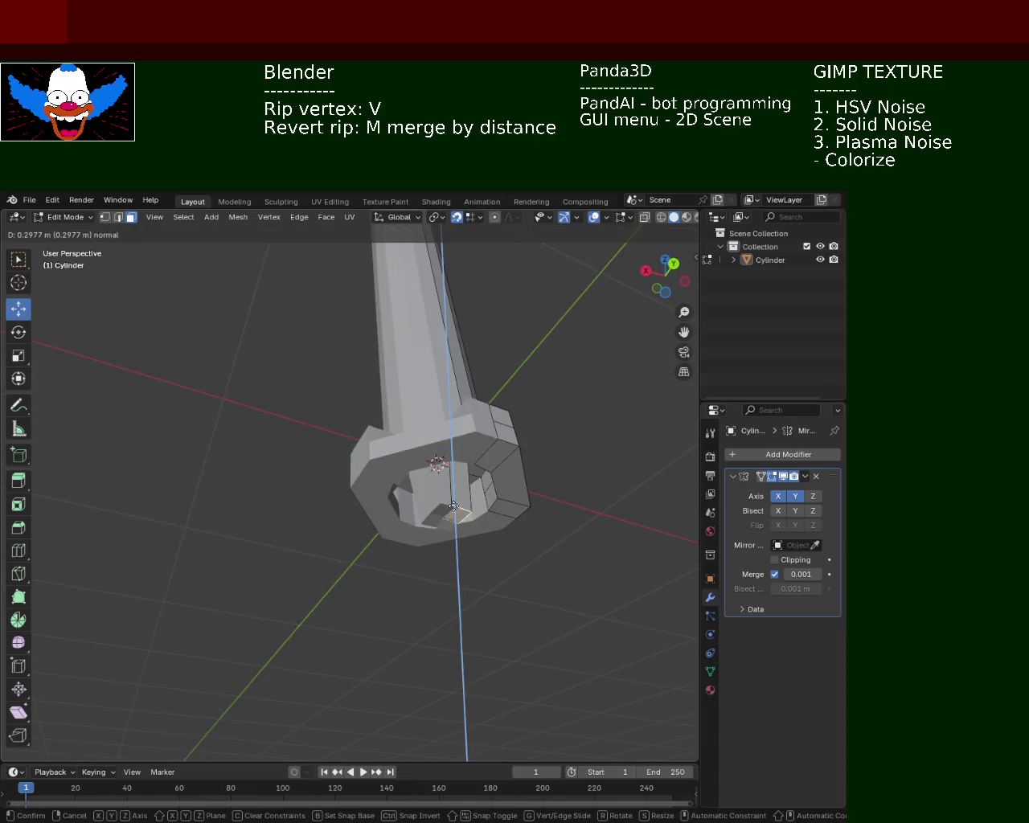
pyautogui.click(455, 520)
pyautogui.moveTo(455, 520)
pyautogui.mouseDown(button='middle')
pyautogui.moveTo(364, 492)
pyautogui.moveTo(321, 504)
pyautogui.moveTo(378, 545)
pyautogui.mouseUp(button='middle')
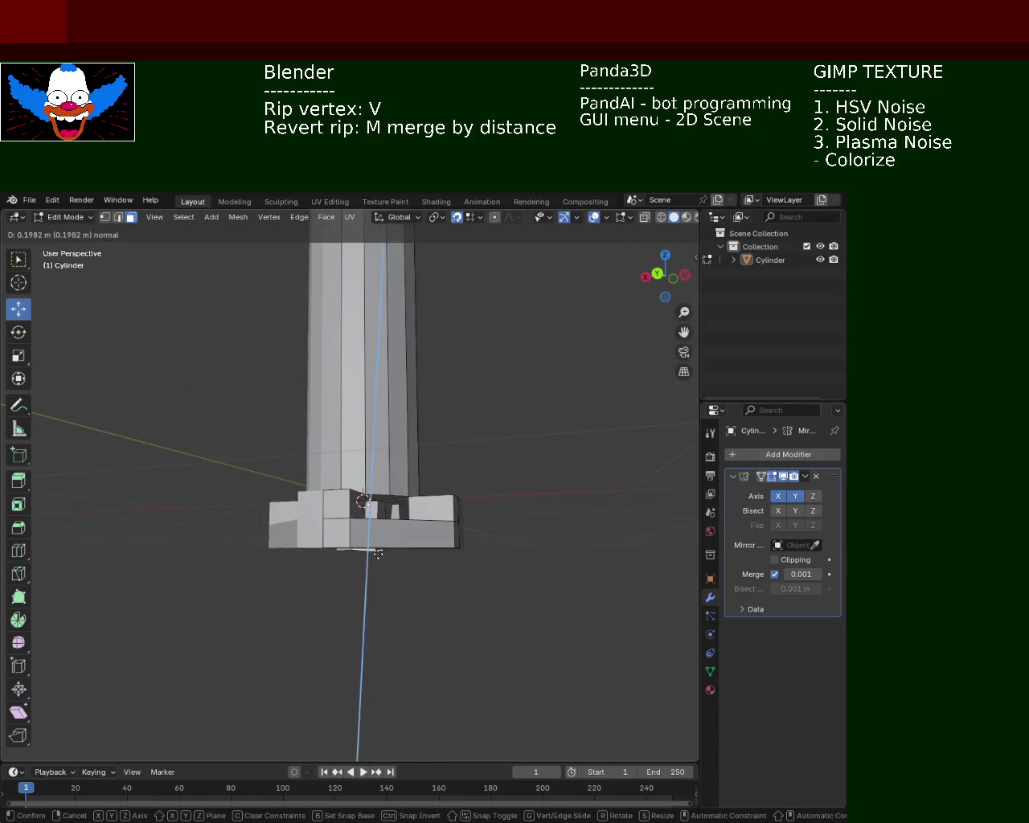
pyautogui.click(380, 549)
pyautogui.moveTo(381, 549)
pyautogui.mouseDown(button='middle')
pyautogui.moveTo(497, 515)
pyautogui.moveTo(330, 531)
pyautogui.mouseUp(button='middle')
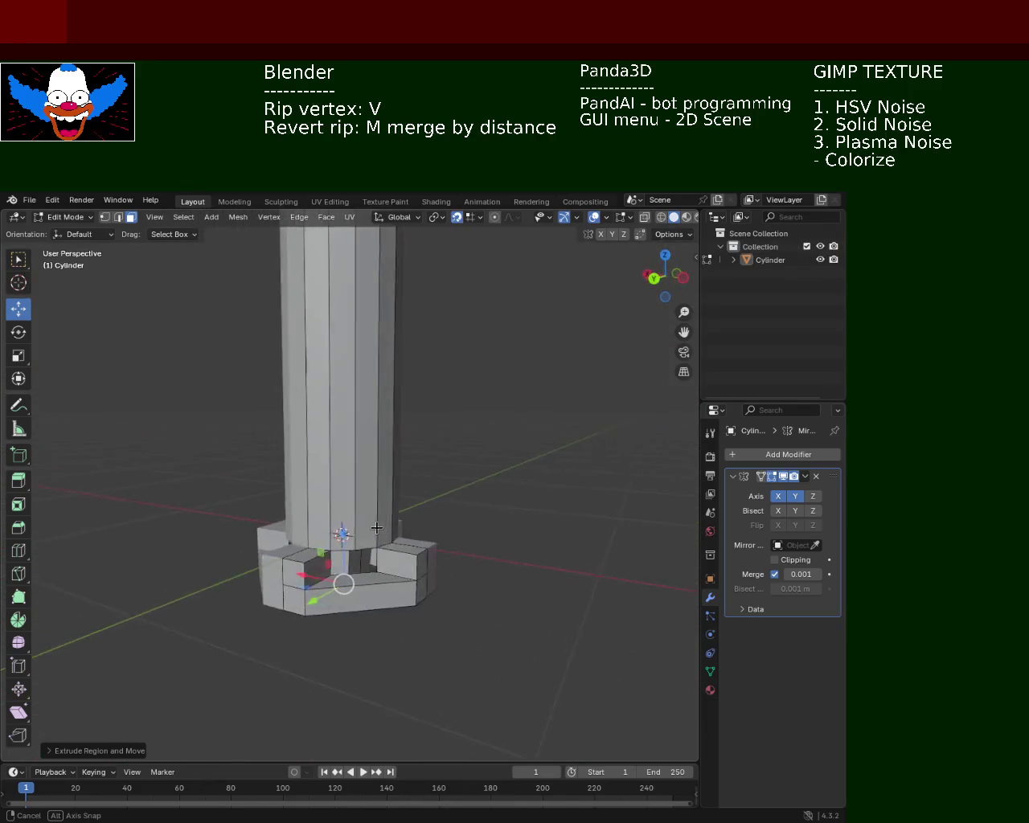
pyautogui.moveTo(330, 531)
pyautogui.mouseDown(button='middle')
pyautogui.moveTo(488, 515)
pyautogui.moveTo(511, 341)
pyautogui.mouseUp(button='middle')
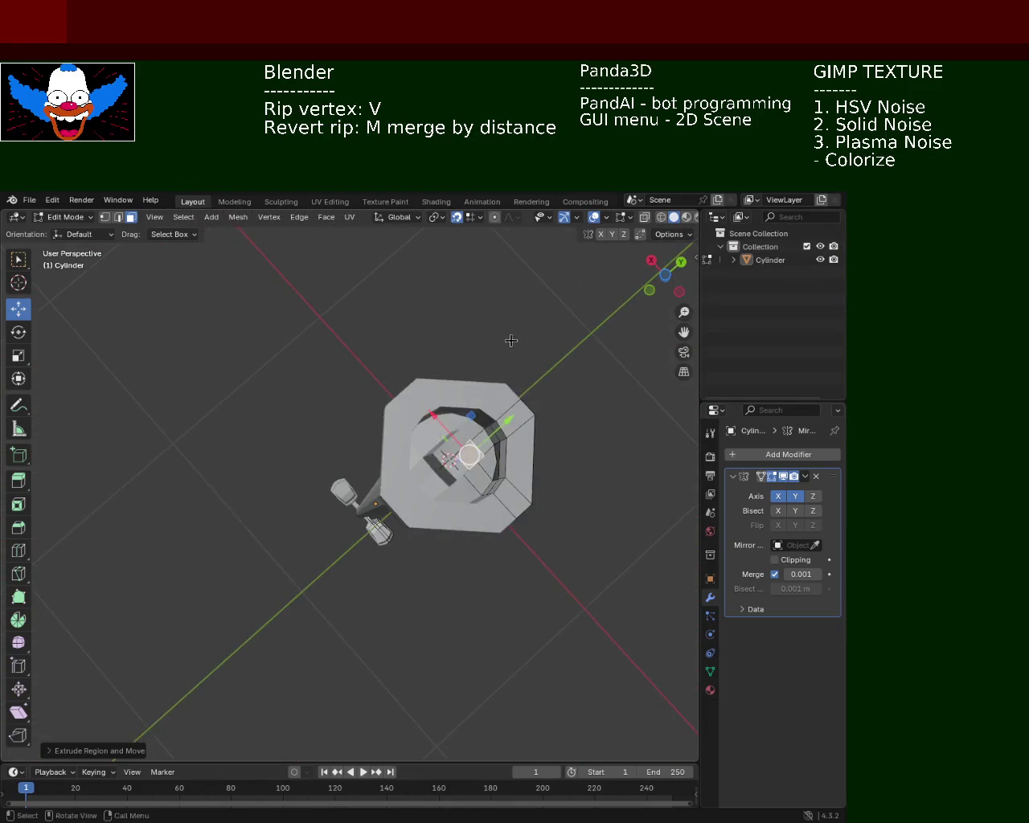
pyautogui.moveTo(480, 427); pyautogui.dragTo(442, 438, button='middle')
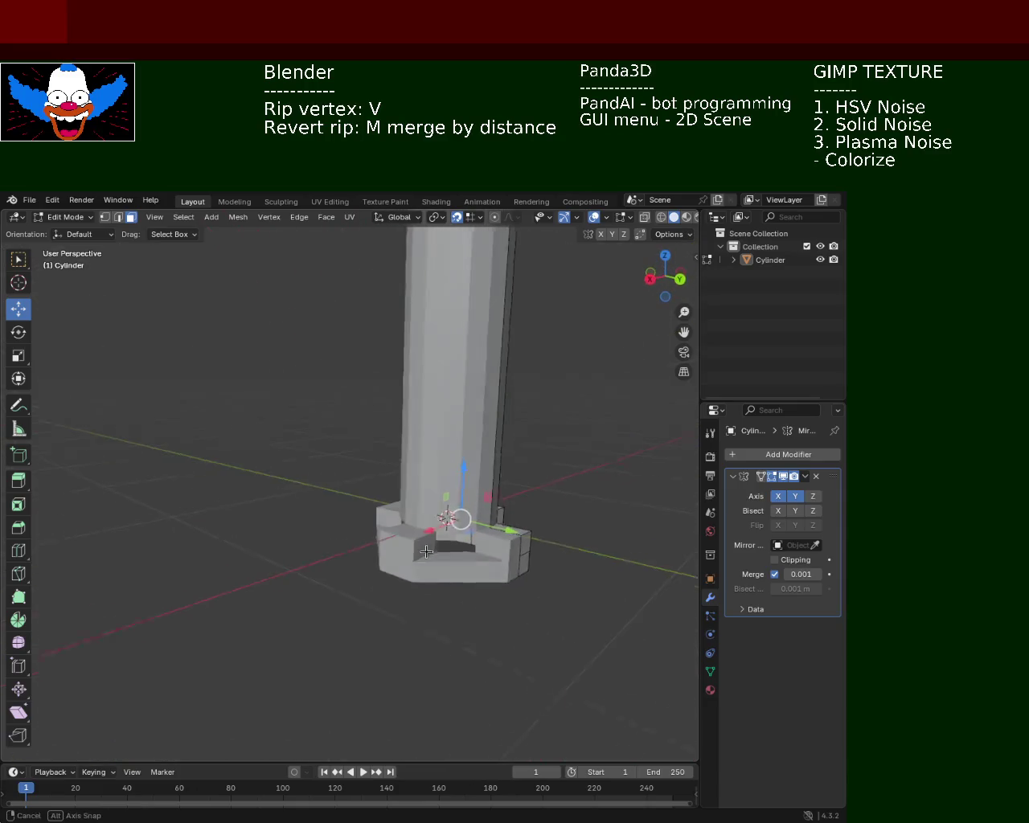
pyautogui.moveTo(442, 438); pyautogui.dragTo(459, 490, button='middle')
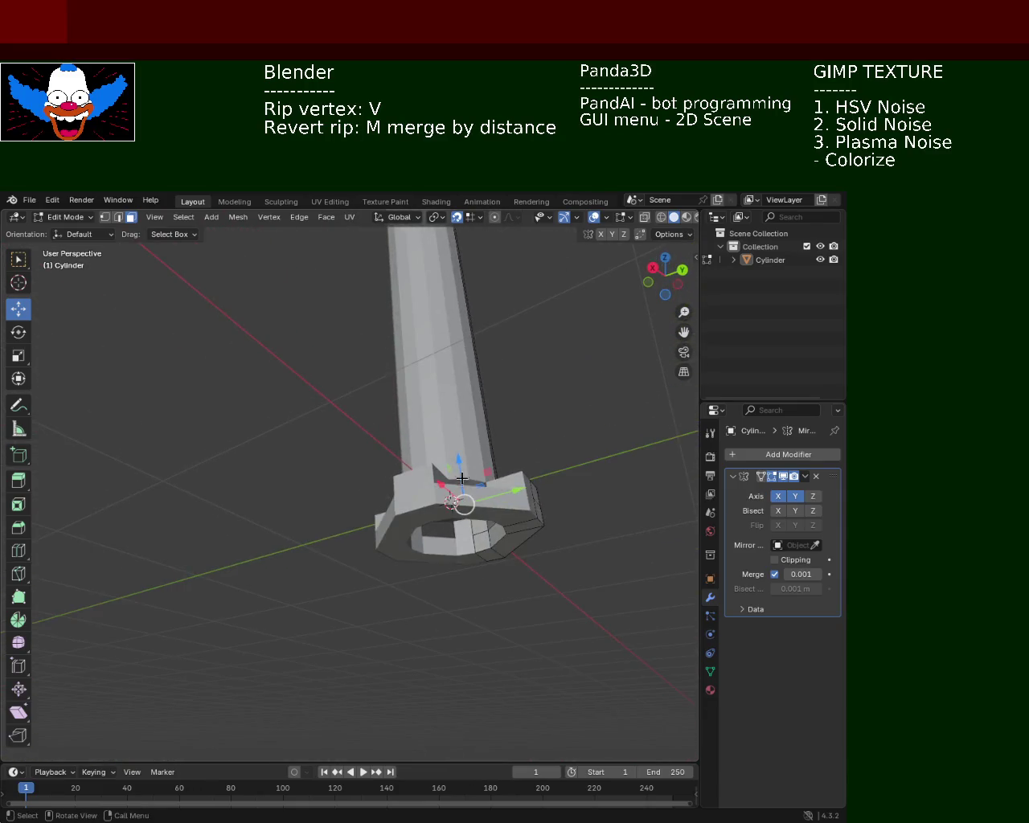
# Raise the face vertically along Z and zoom in on the collar recess.
pyautogui.press('g')
pyautogui.press('z')
pyautogui.click(463, 549)
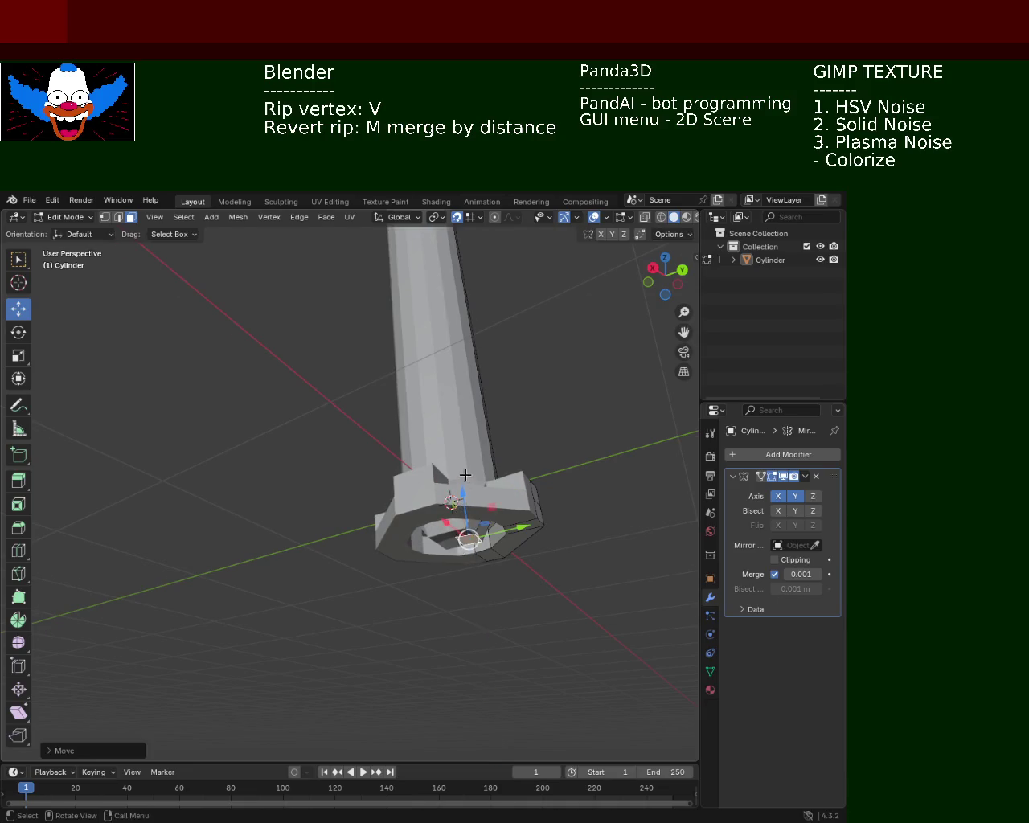
pyautogui.moveTo(463, 549); pyautogui.dragTo(457, 551, button='middle')
pyautogui.moveTo(474, 500); pyautogui.dragTo(394, 442, button='middle')
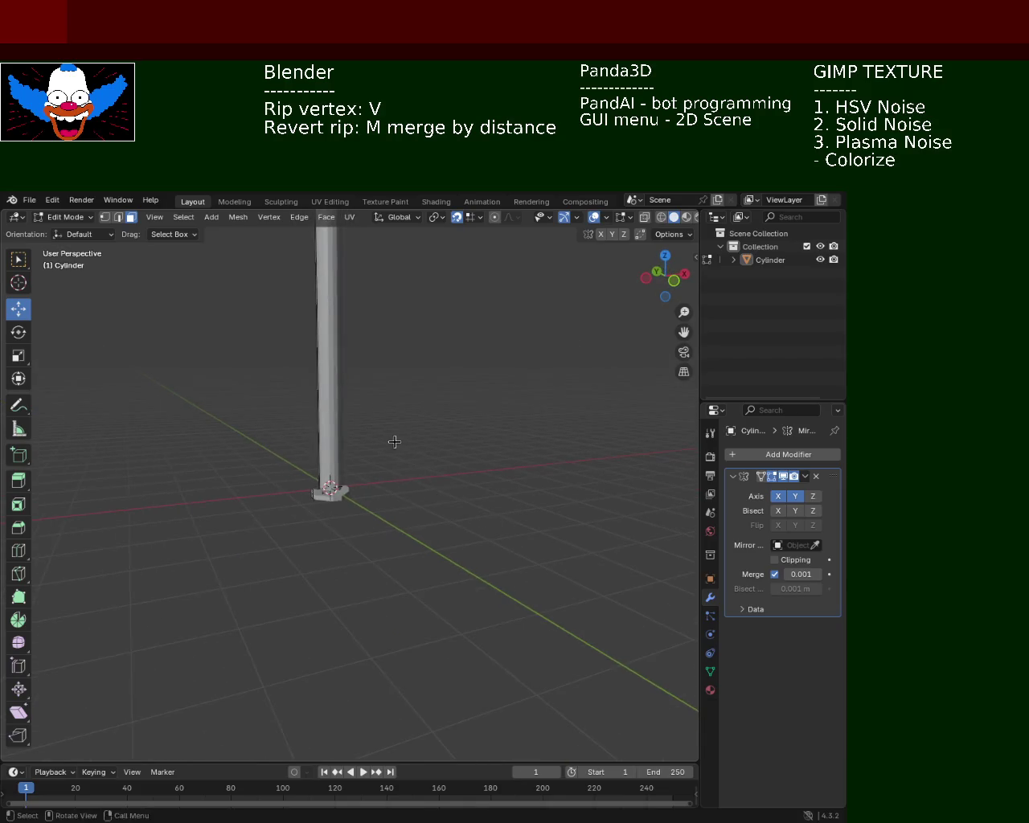
pyautogui.moveTo(533, 427)
pyautogui.mouseDown(button='middle')
pyautogui.moveTo(421, 546)
pyautogui.moveTo(434, 505)
pyautogui.moveTo(400, 483)
pyautogui.moveTo(287, 520)
pyautogui.mouseUp(button='middle')
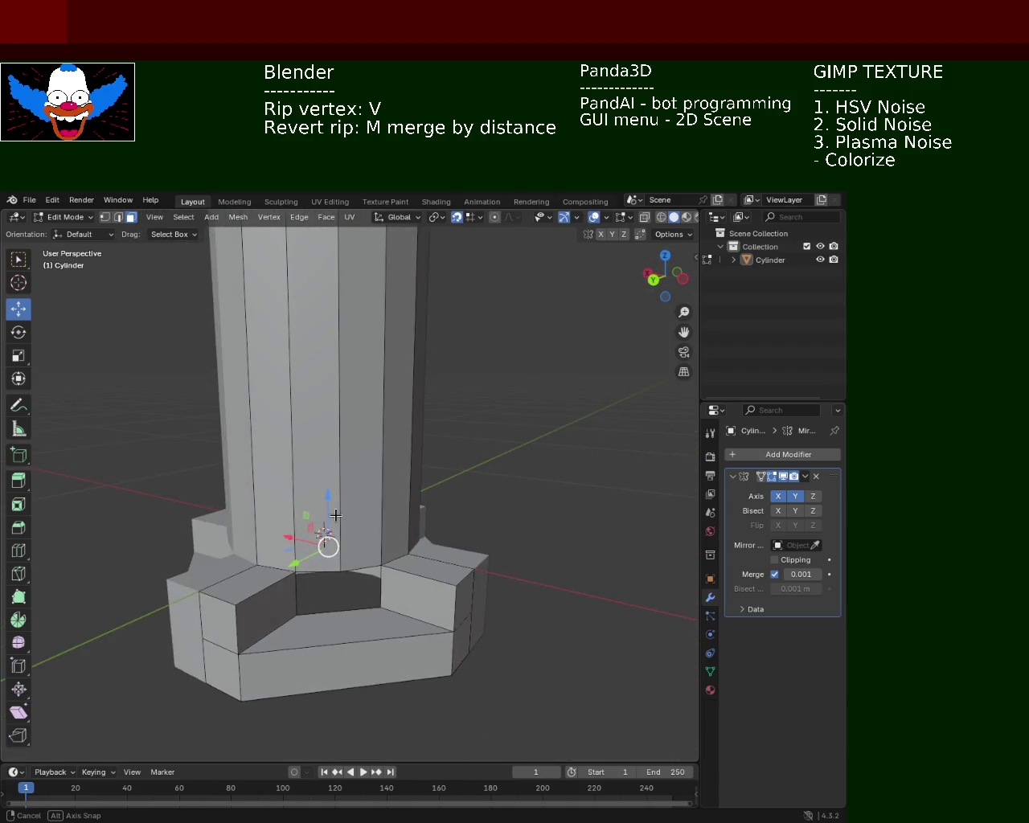
pyautogui.moveTo(337, 515); pyautogui.dragTo(364, 521, button='middle')
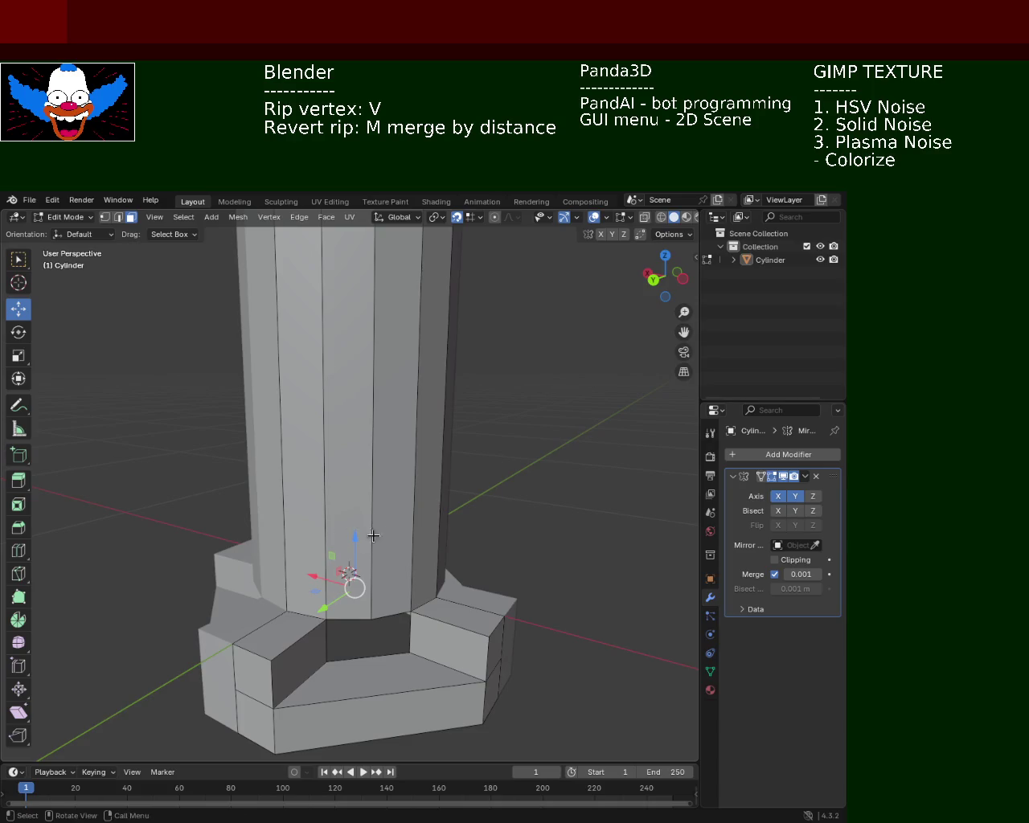
# Select vertices at the pole's base edge and shift them vertically.
pyautogui.click(283, 547)
pyautogui.click(322, 620)
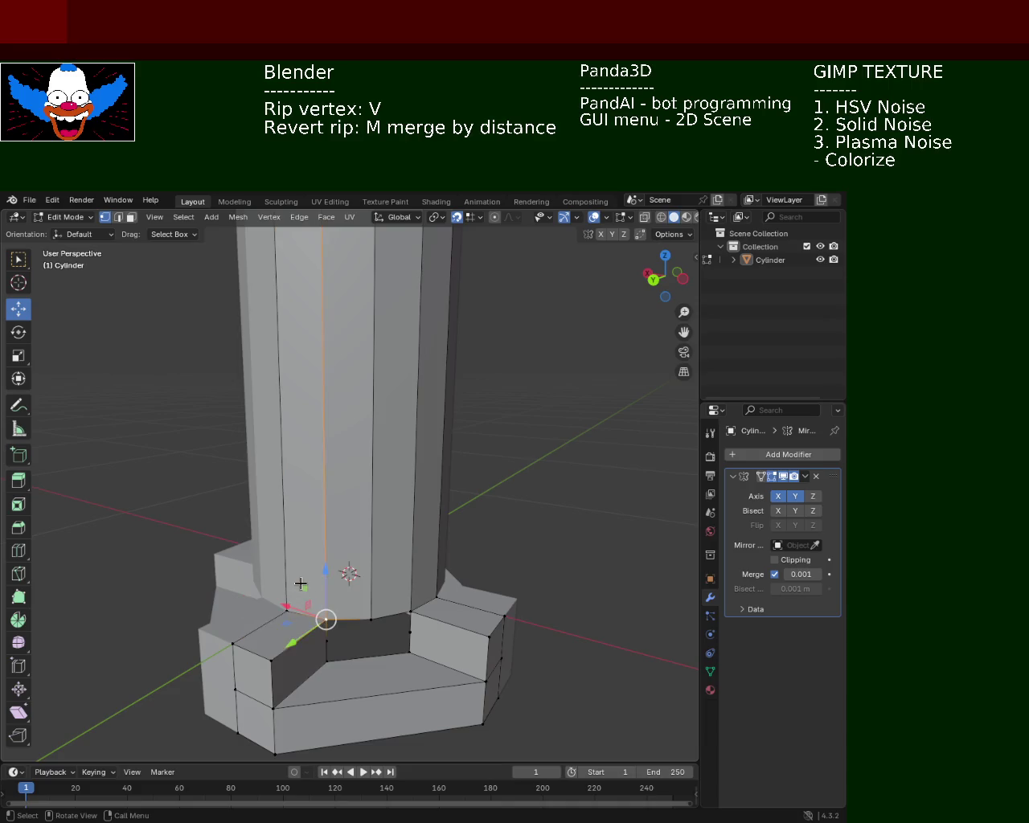
pyautogui.hotkey('ctrl', 'z')
pyautogui.keyDown('shift'); pyautogui.click(325, 620); pyautogui.keyUp('shift')
pyautogui.moveTo(306, 558); pyautogui.dragTo(306, 654)
pyautogui.moveTo(305, 655)
pyautogui.mouseDown(button='middle')
pyautogui.moveTo(469, 649)
pyautogui.moveTo(520, 625)
pyautogui.moveTo(509, 634)
pyautogui.moveTo(429, 627)
pyautogui.moveTo(397, 650)
pyautogui.moveTo(443, 646)
pyautogui.moveTo(241, 636)
pyautogui.moveTo(420, 650)
pyautogui.moveTo(263, 647)
pyautogui.moveTo(274, 611)
pyautogui.moveTo(314, 558)
pyautogui.mouseUp(button='middle')
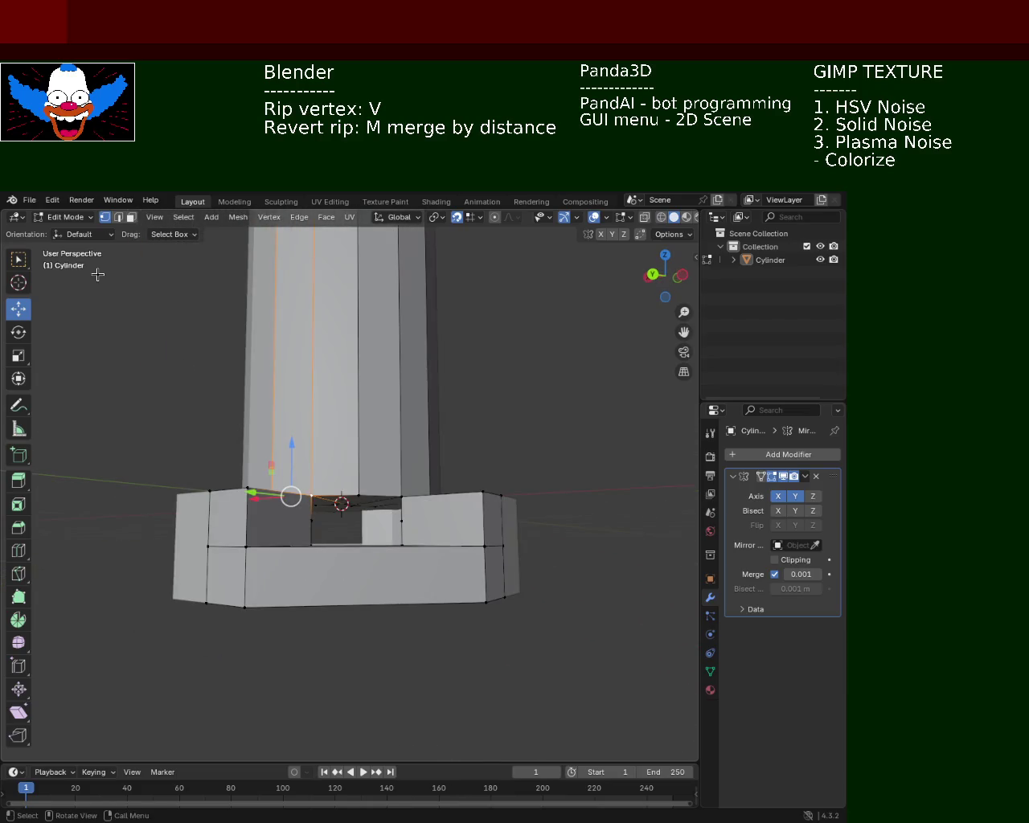
pyautogui.moveTo(323, 498); pyautogui.dragTo(430, 628, button='middle')
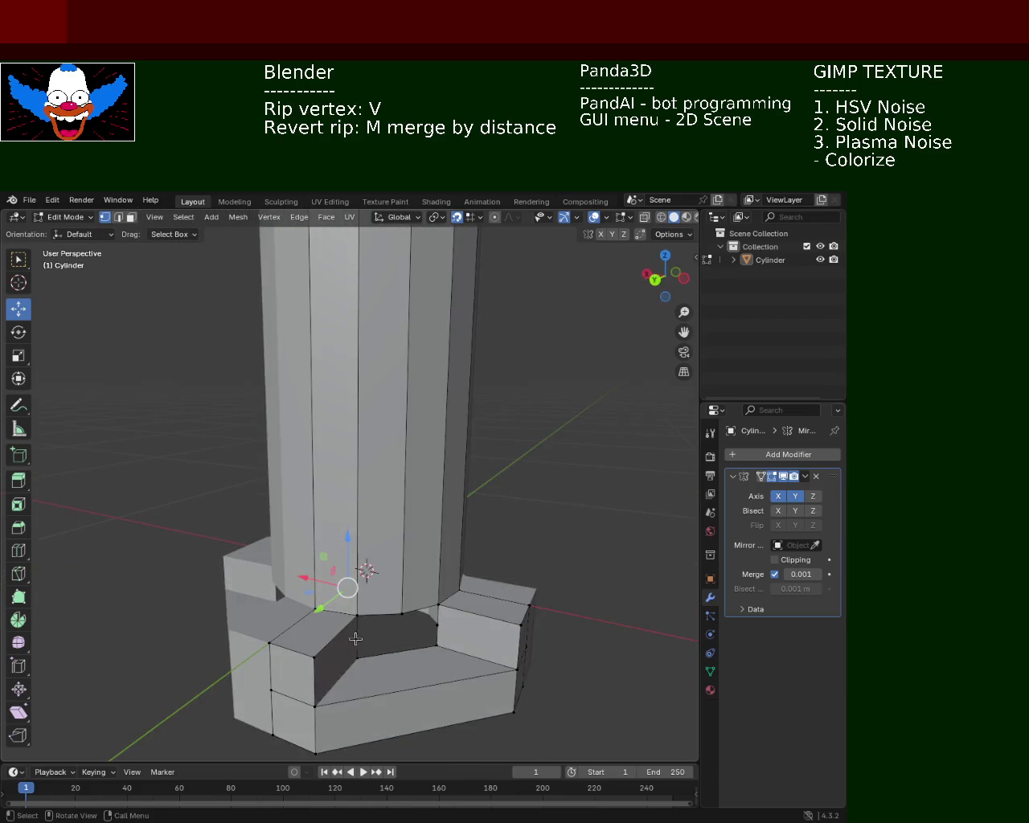
# Dissolve the stray base vertices and select the vertices of the inner base face.
pyautogui.keyDown('shift'); pyautogui.click(431, 628); pyautogui.keyUp('shift')
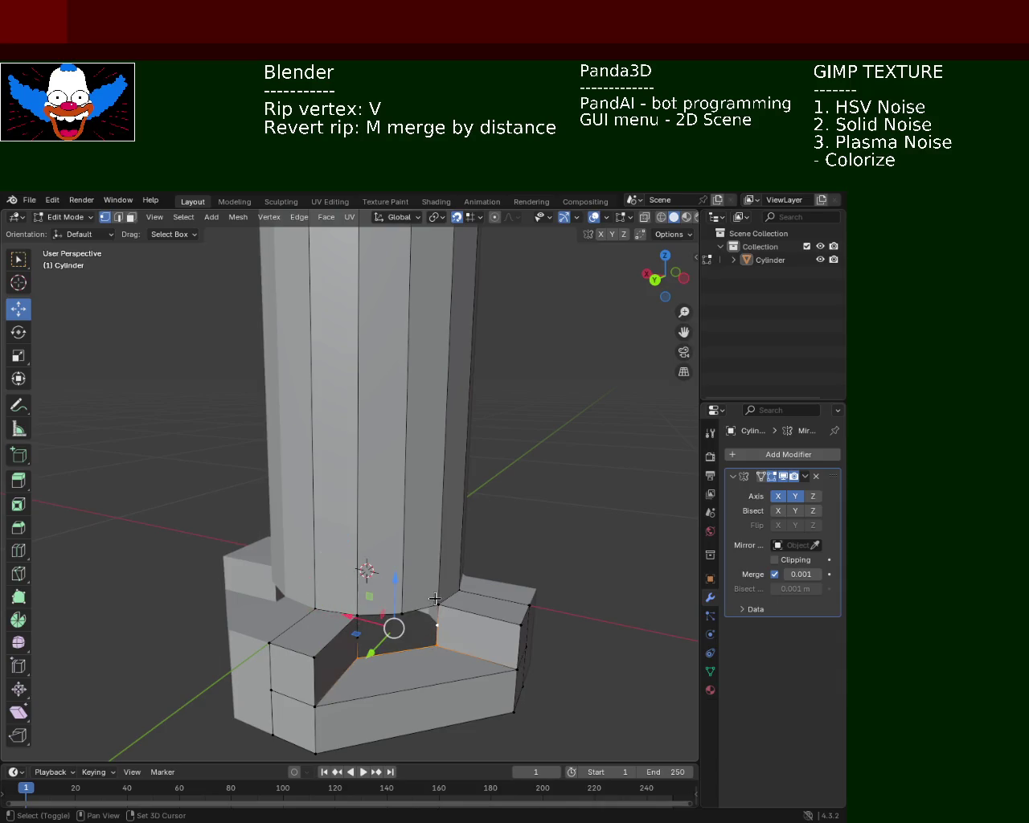
pyautogui.click(420, 608)
pyautogui.hotkey('ctrl', 'z')
pyautogui.hotkey('ctrl', 'z')
pyautogui.hotkey('ctrl', 'z')
pyautogui.click(435, 631)
pyautogui.keyDown('shift'); pyautogui.click(357, 639); pyautogui.keyUp('shift')
pyautogui.press('x')
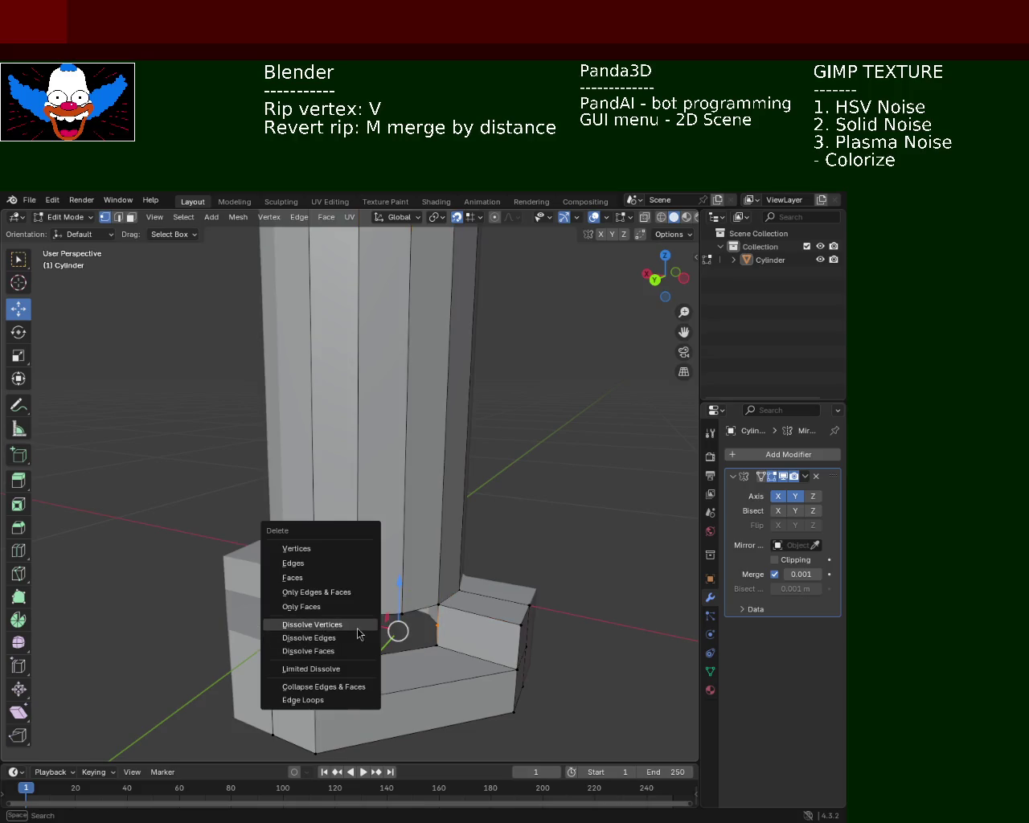
pyautogui.click(359, 625)
pyautogui.keyDown('shift'); pyautogui.click(449, 643); pyautogui.keyUp('shift')
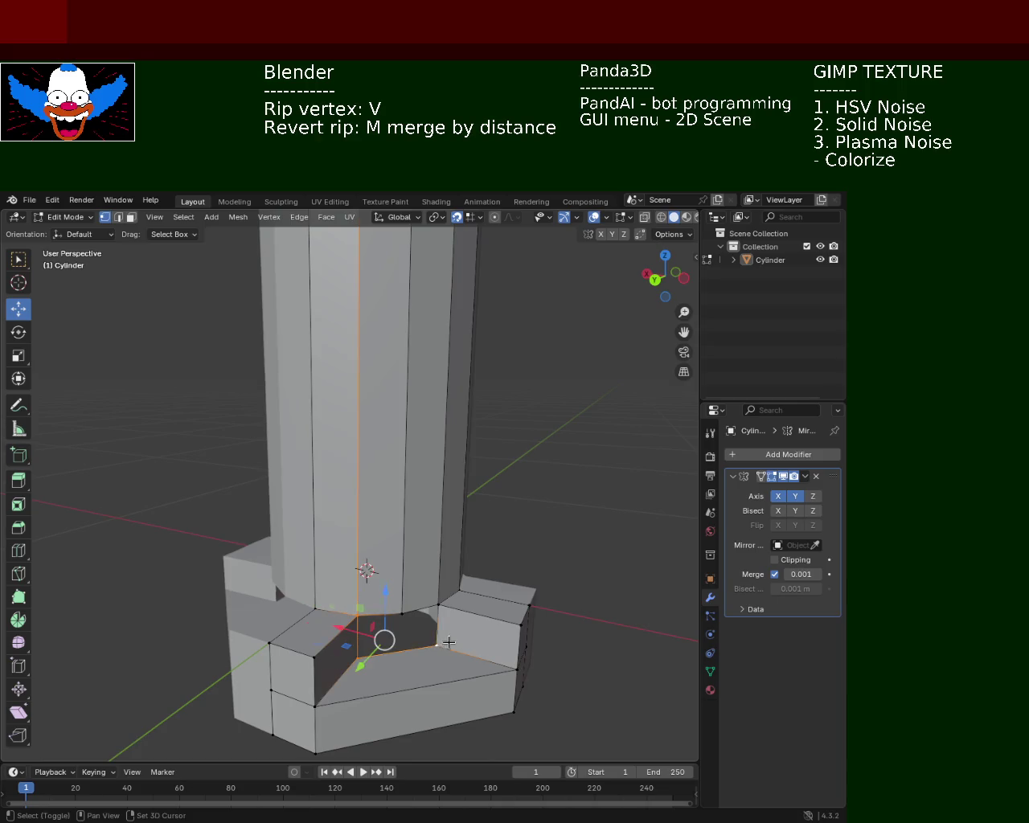
pyautogui.keyDown('shift'); pyautogui.click(440, 608); pyautogui.keyUp('shift')
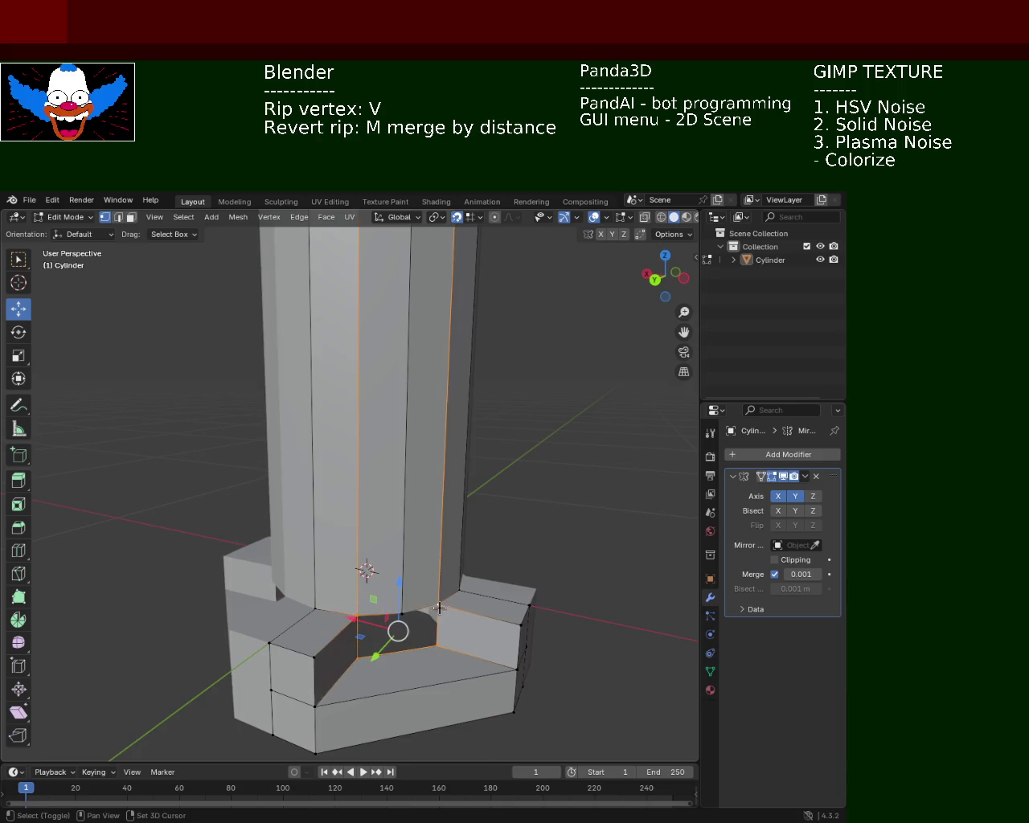
pyautogui.keyDown('shift'); pyautogui.click(402, 615); pyautogui.keyUp('shift')
pyautogui.moveTo(386, 618); pyautogui.dragTo(372, 635, button='middle')
# In edge mode, lower the inner base edge by 0.1 m along Z.
pyautogui.hotkey('alt', 'a')
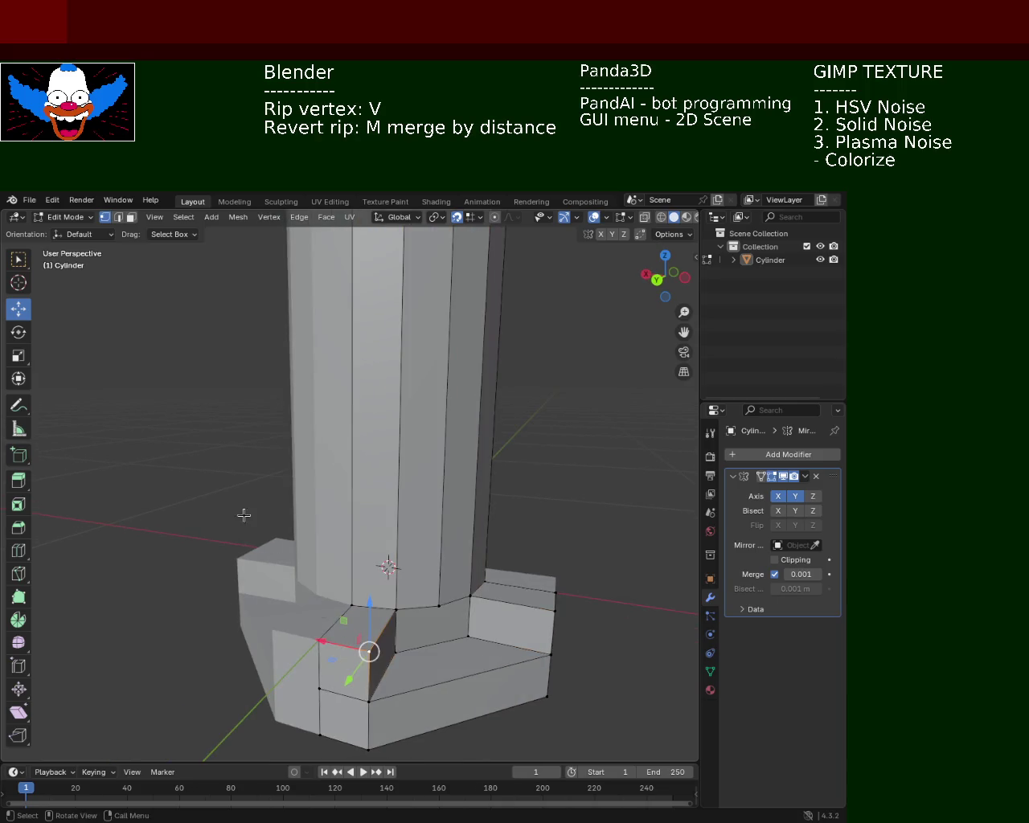
pyautogui.click(118, 217)
pyautogui.click(344, 643)
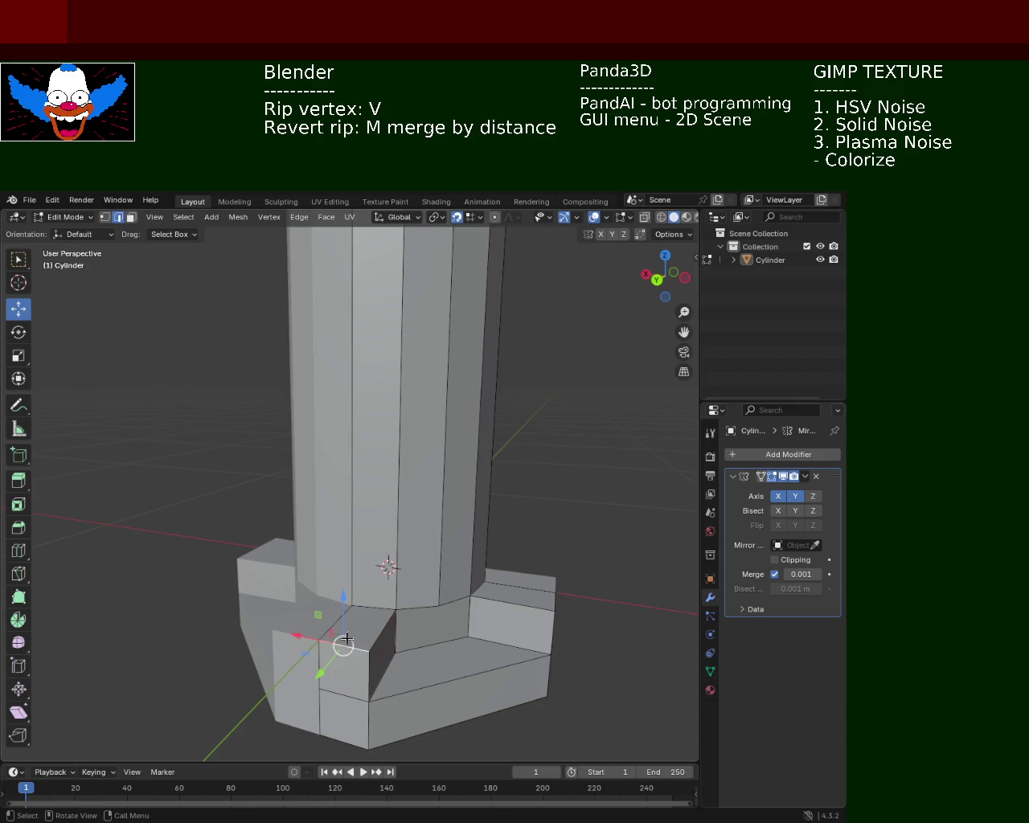
pyautogui.keyDown('shift'); pyautogui.click(547, 590); pyautogui.keyUp('shift')
pyautogui.moveTo(472, 606); pyautogui.dragTo(273, 538, button='middle')
pyautogui.moveTo(221, 514); pyautogui.dragTo(227, 614)
pyautogui.moveTo(228, 614)
pyautogui.mouseDown(button='middle')
pyautogui.moveTo(472, 615)
pyautogui.moveTo(453, 574)
pyautogui.moveTo(299, 613)
pyautogui.moveTo(292, 552)
pyautogui.mouseUp(button='middle')
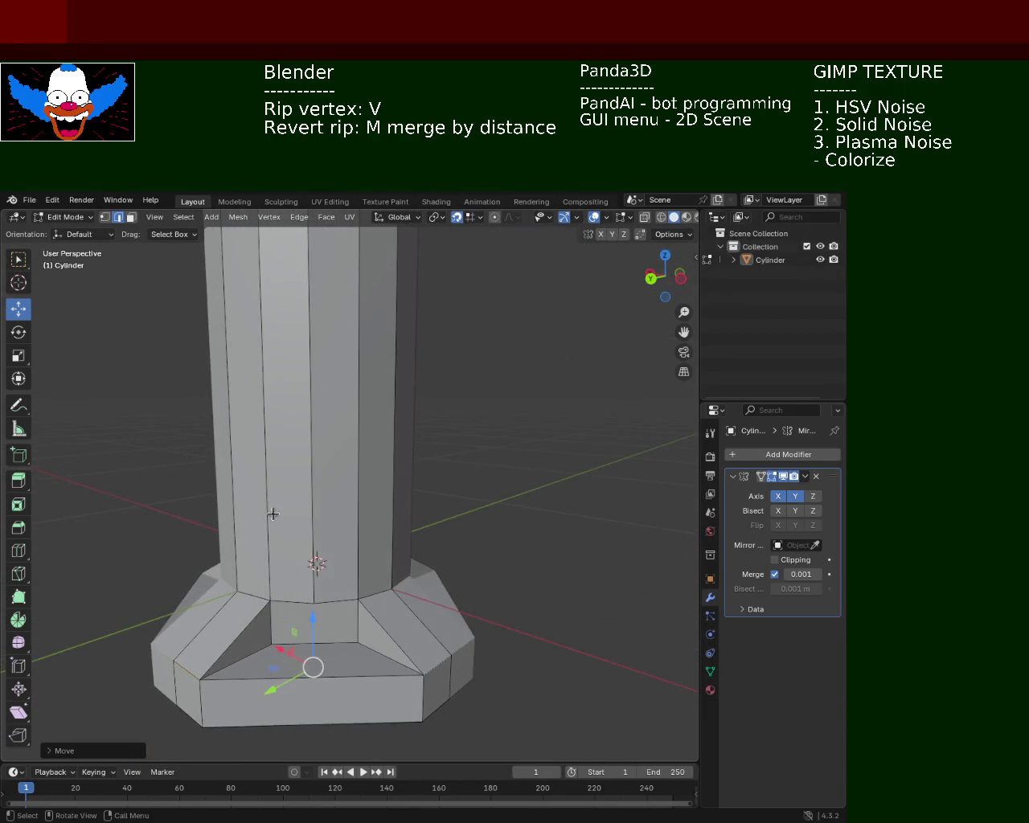
# Apply a vertex context-menu operation to two bottom base vertices, then inspect the base.
pyautogui.click(105, 217)
pyautogui.click(271, 643)
pyautogui.keyDown('shift'); pyautogui.click(354, 644); pyautogui.keyUp('shift')
pyautogui.rightClick(348, 648)
pyautogui.click(314, 598)
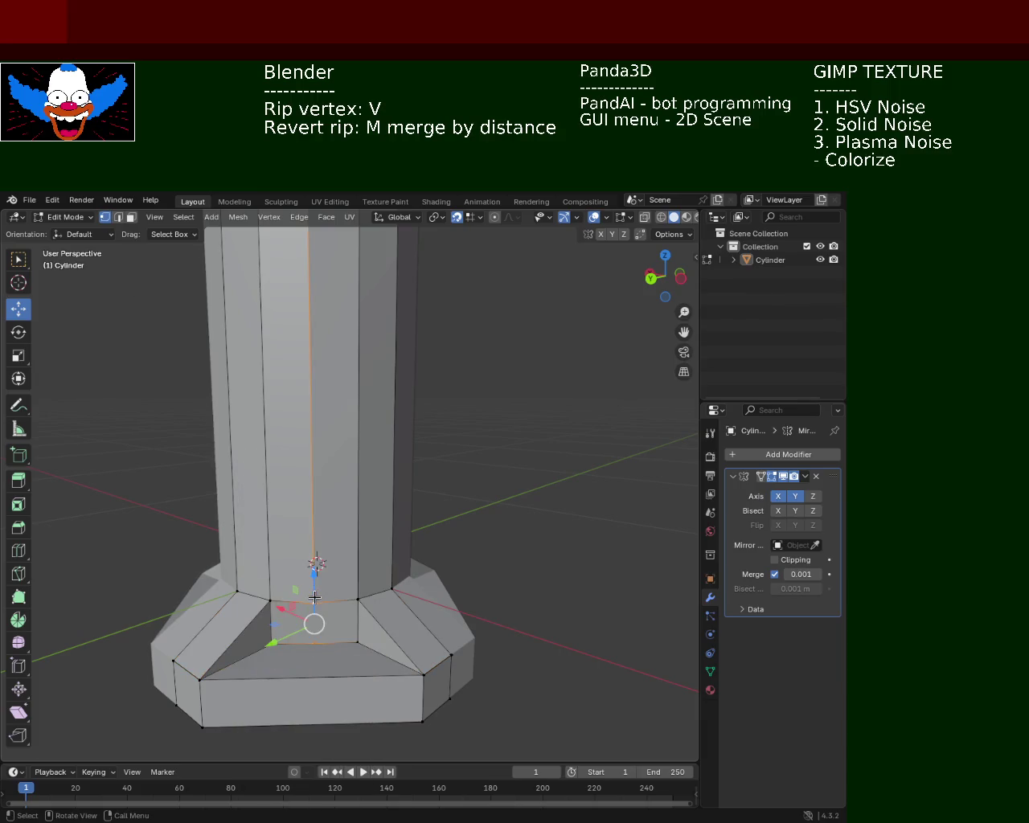
pyautogui.click(527, 566)
pyautogui.moveTo(526, 567)
pyautogui.mouseDown(button='middle')
pyautogui.moveTo(362, 594)
pyautogui.moveTo(483, 545)
pyautogui.moveTo(317, 524)
pyautogui.moveTo(420, 499)
pyautogui.moveTo(418, 565)
pyautogui.mouseUp(button='middle')
pyautogui.scroll(-2, 482, 545)
pyautogui.scroll(-2, 351, 512)
pyautogui.scroll(2, 399, 568)
pyautogui.moveTo(390, 488)
pyautogui.mouseDown(button='middle')
pyautogui.moveTo(511, 501)
pyautogui.moveTo(526, 466)
pyautogui.moveTo(386, 555)
pyautogui.moveTo(483, 524)
pyautogui.moveTo(464, 505)
pyautogui.moveTo(397, 520)
pyautogui.mouseUp(button='middle')
# Rotate the diagonal between two collar vertices clockwise twice with Rotate Edge CW.
pyautogui.click(374, 563)
pyautogui.scroll(2, 427, 503)
pyautogui.scroll(2, 427, 502)
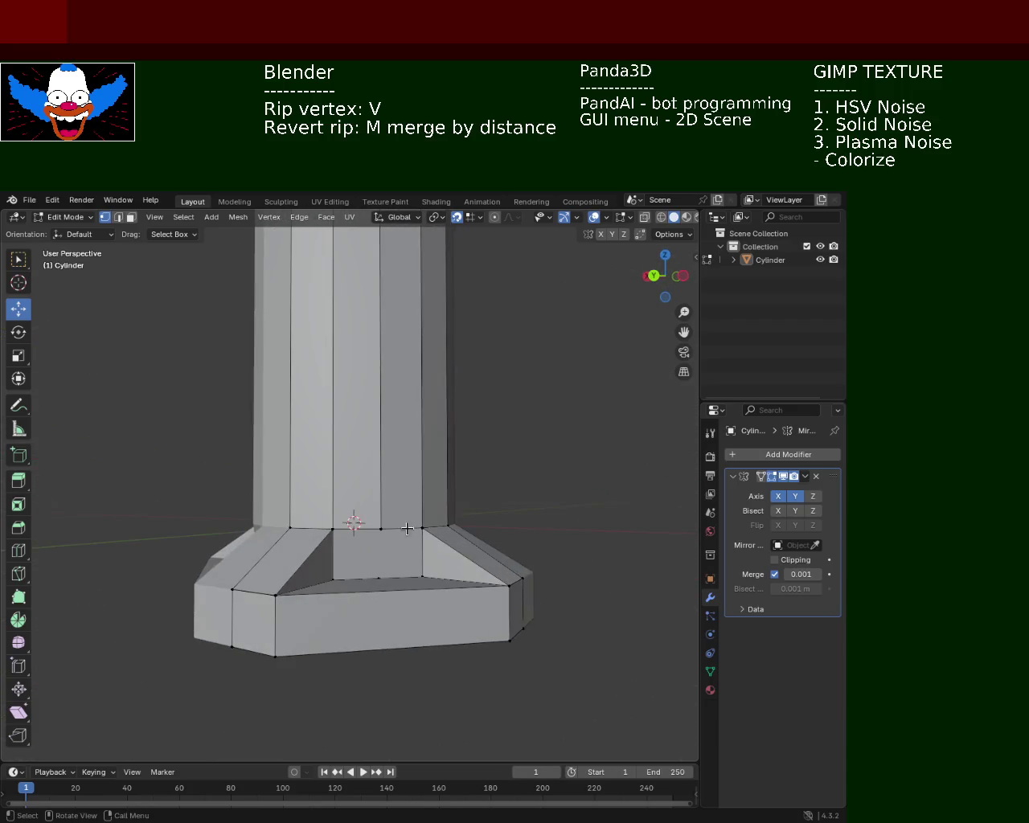
pyautogui.keyDown('shift'); pyautogui.click(420, 555); pyautogui.keyUp('shift')
pyautogui.hotkey('ctrl', 'e')
pyautogui.click(333, 581)
pyautogui.hotkey('ctrl', 'e')
pyautogui.click(333, 581)
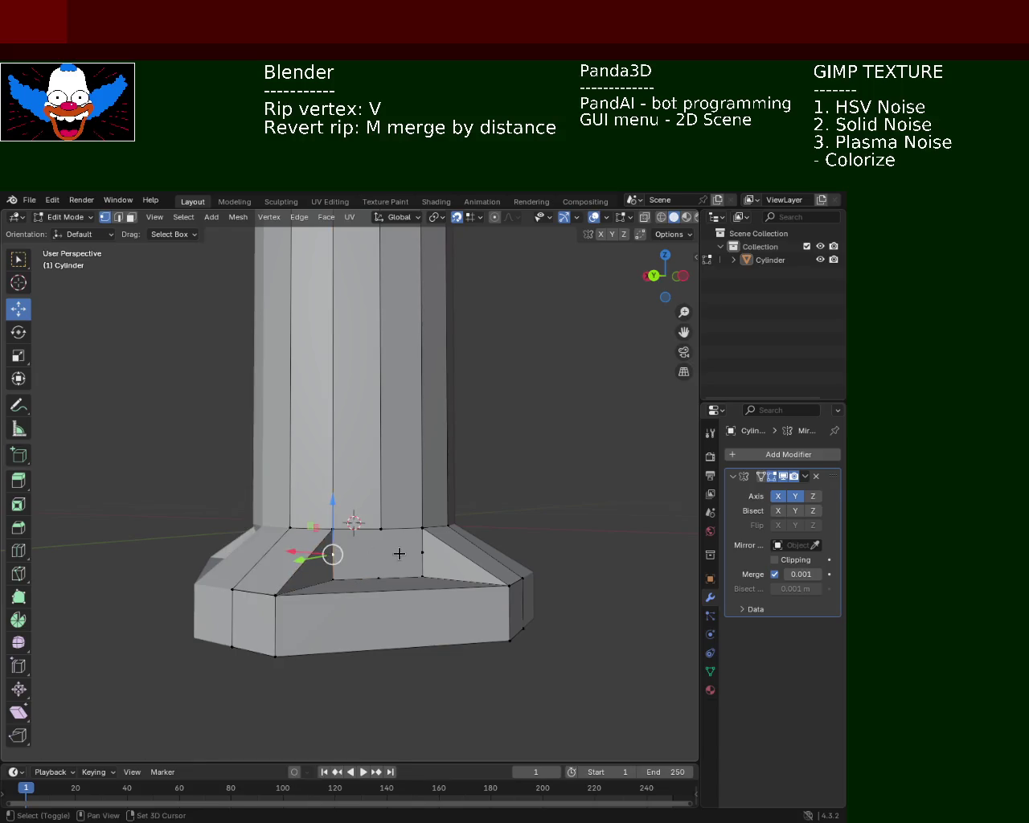
# Dissolve the two extra vertices on the collar's front sloped face.
pyautogui.click(412, 554)
pyautogui.keyDown('shift'); pyautogui.click(320, 552); pyautogui.keyUp('shift')
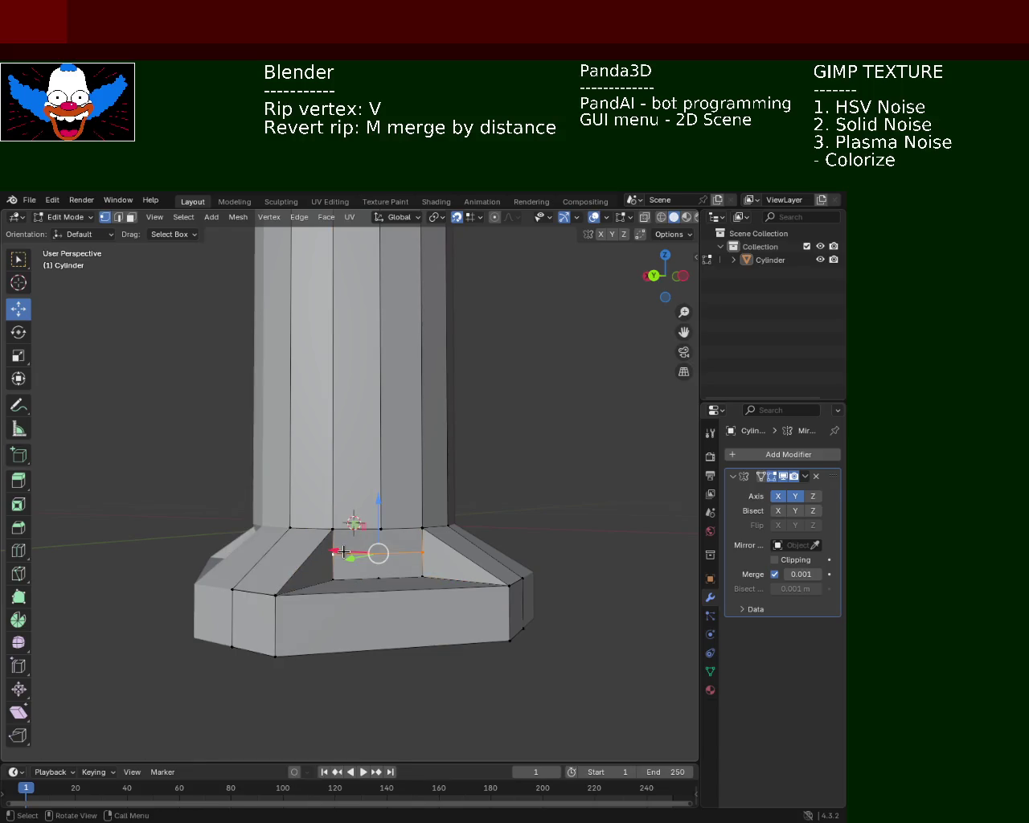
pyautogui.press('x')
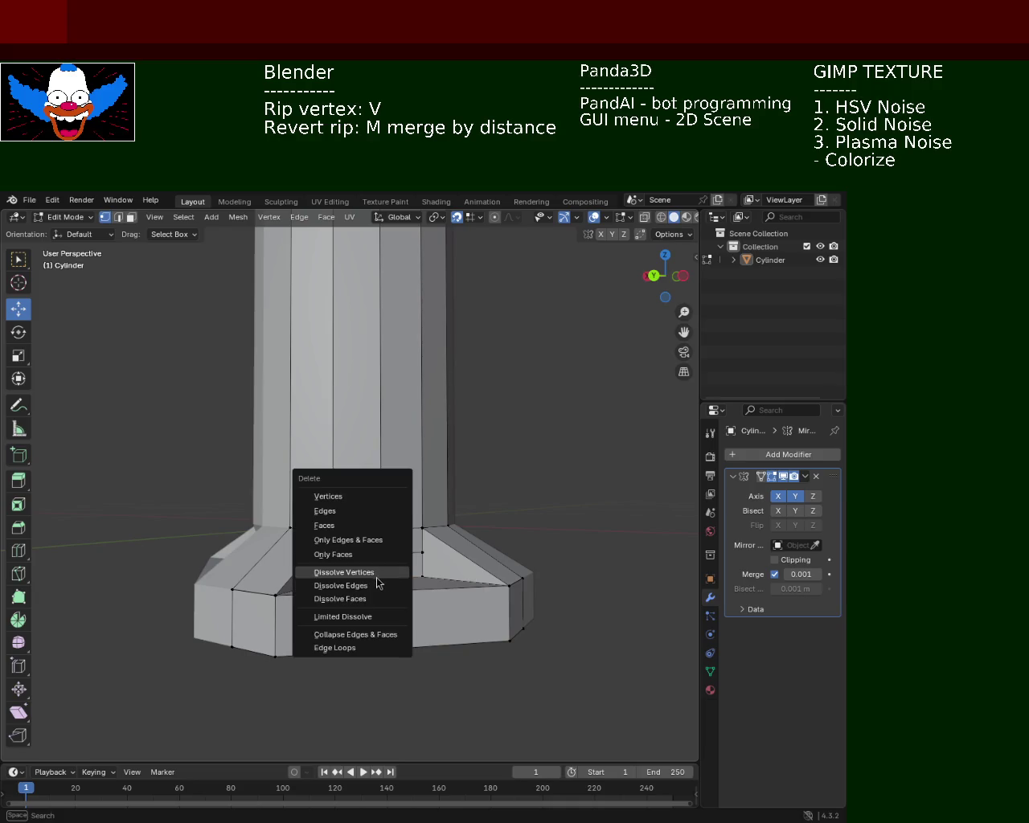
pyautogui.click(377, 571)
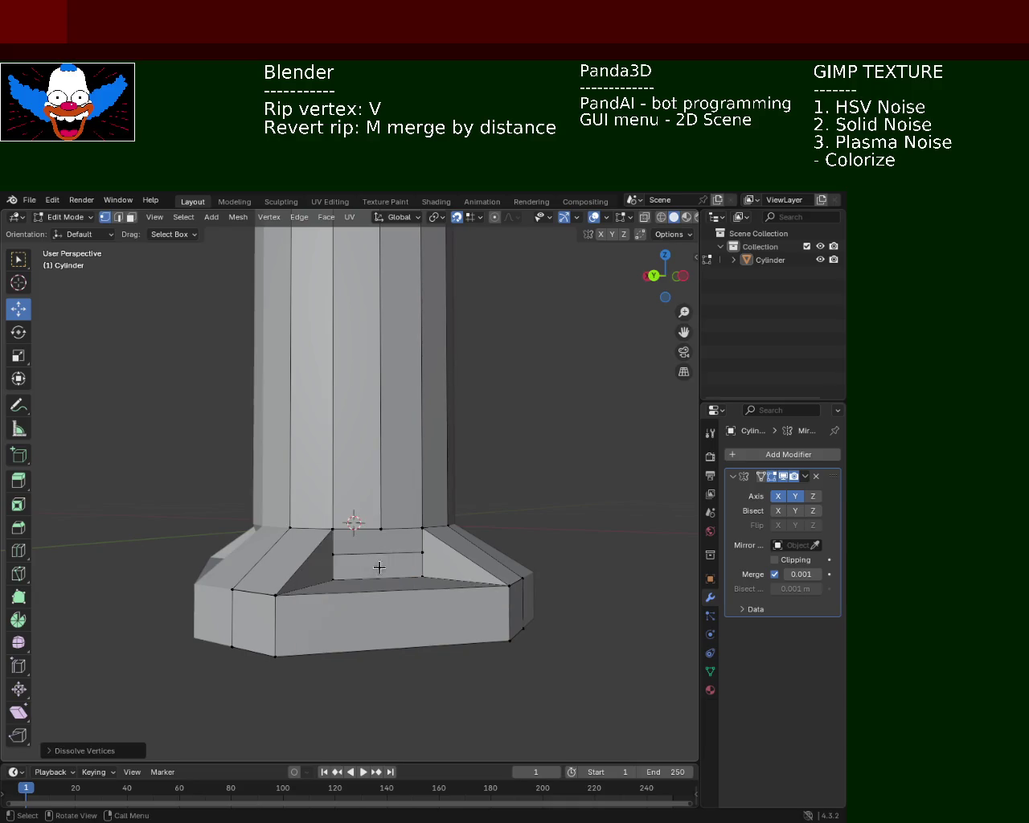
pyautogui.moveTo(377, 572); pyautogui.dragTo(414, 572, button='middle')
pyautogui.moveTo(435, 620)
pyautogui.mouseDown(button='middle')
pyautogui.moveTo(457, 596)
pyautogui.moveTo(298, 616)
pyautogui.mouseUp(button='middle')
# Dissolve the horizontal edge's vertices on the front face and select the front top edge.
pyautogui.keyDown('shift'); pyautogui.click(289, 619); pyautogui.keyUp('shift')
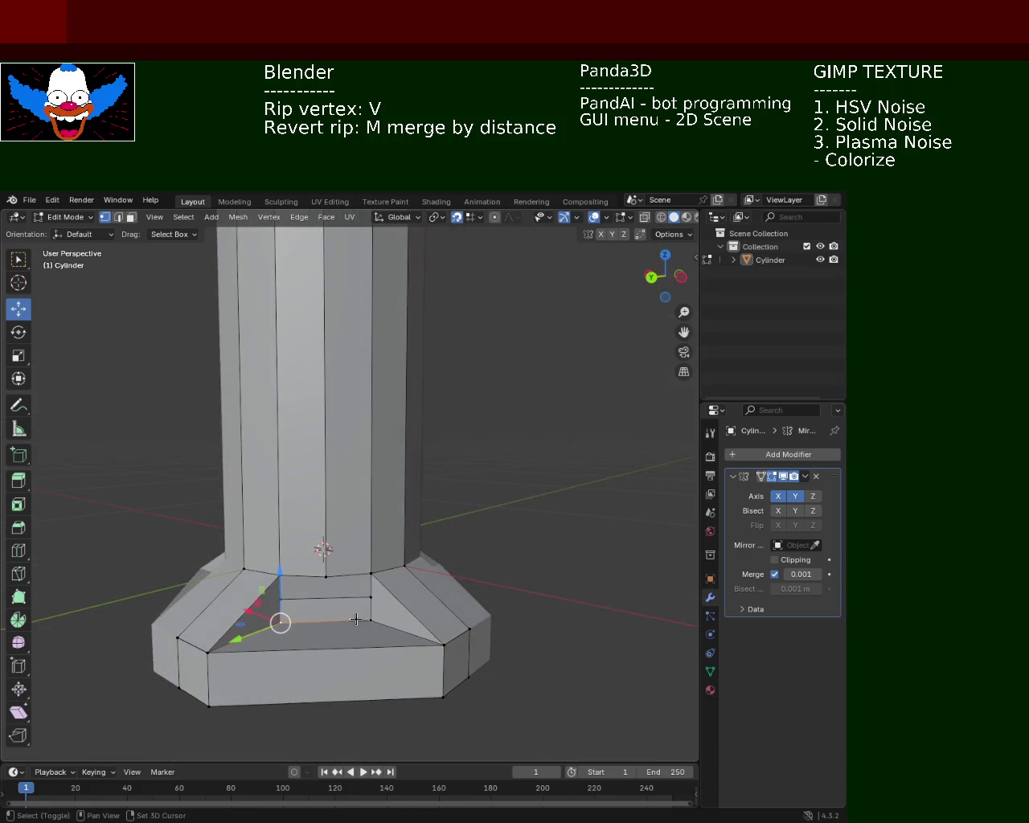
pyautogui.keyDown('shift'); pyautogui.click(326, 576); pyautogui.keyUp('shift')
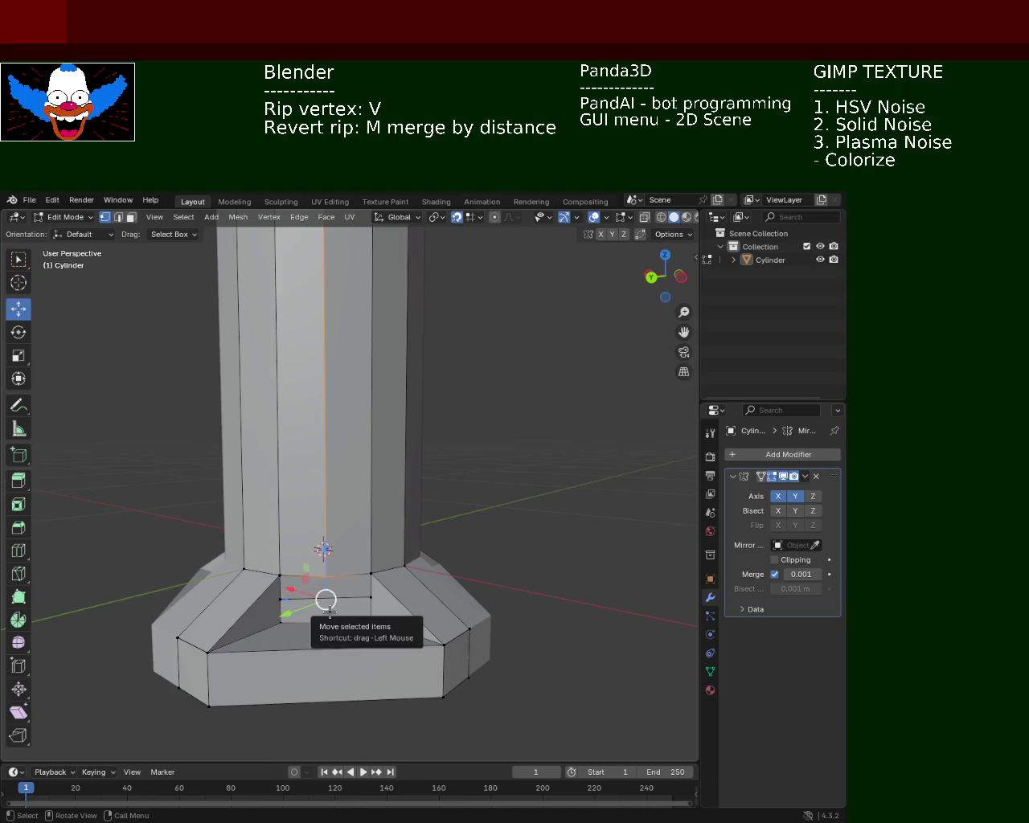
pyautogui.moveTo(427, 558)
pyautogui.mouseDown(button='middle')
pyautogui.moveTo(571, 565)
pyautogui.moveTo(570, 547)
pyautogui.moveTo(542, 542)
pyautogui.moveTo(549, 563)
pyautogui.moveTo(591, 568)
pyautogui.moveTo(657, 536)
pyautogui.moveTo(503, 534)
pyautogui.moveTo(506, 543)
pyautogui.mouseUp(button='middle')
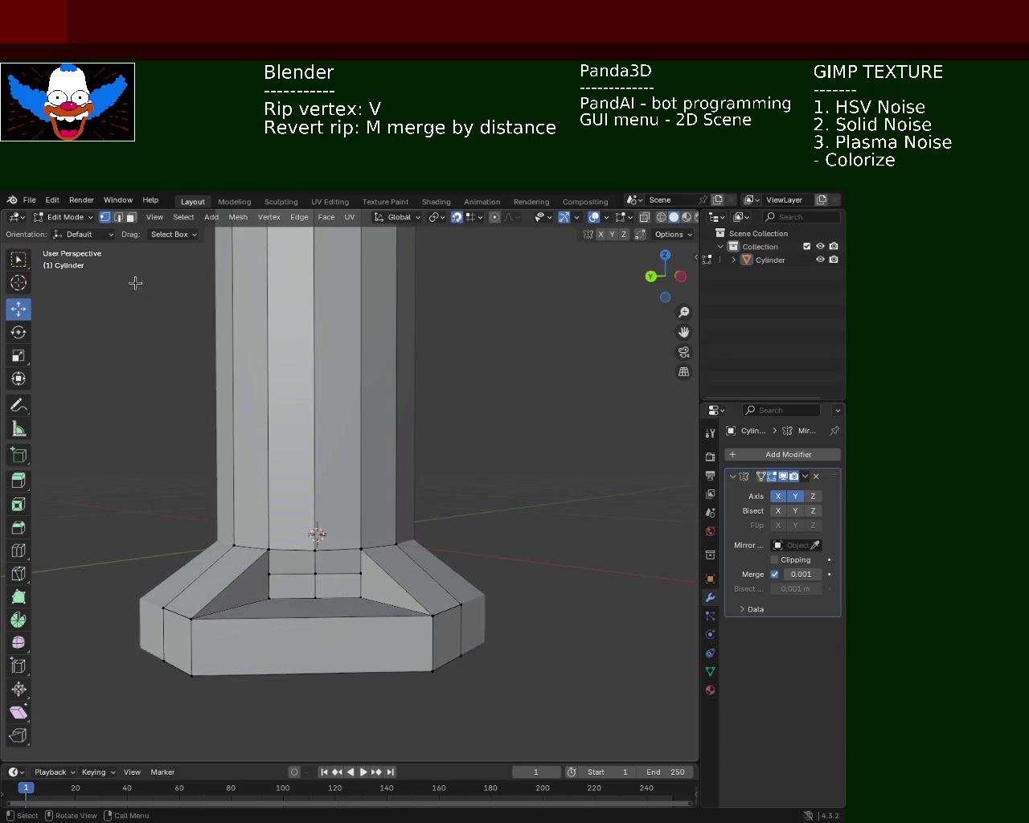
pyautogui.click(342, 575)
pyautogui.press('x')
pyautogui.click(278, 576)
pyautogui.click(408, 618)
pyautogui.moveTo(407, 618)
pyautogui.mouseDown(button='middle')
pyautogui.moveTo(471, 640)
pyautogui.moveTo(398, 600)
pyautogui.moveTo(384, 609)
pyautogui.moveTo(379, 664)
pyautogui.moveTo(340, 678)
pyautogui.moveTo(450, 602)
pyautogui.mouseUp(button='middle')
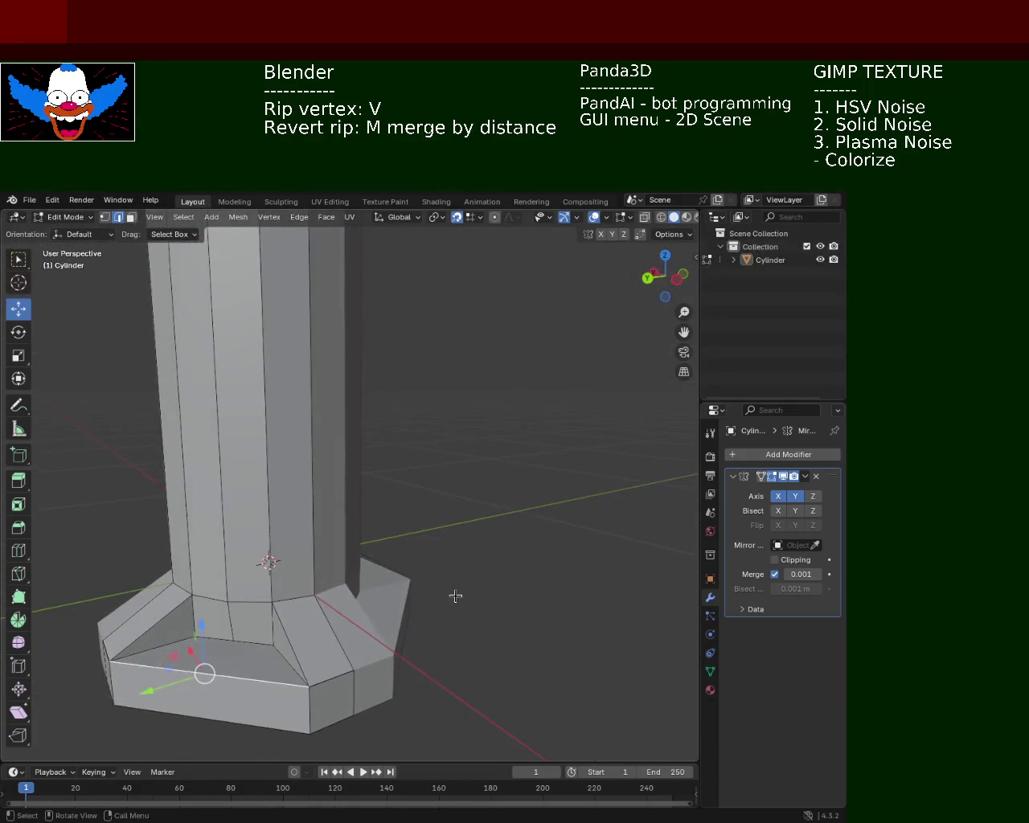
pyautogui.moveTo(390, 616)
pyautogui.mouseDown(button='middle')
pyautogui.moveTo(423, 643)
pyautogui.moveTo(391, 597)
pyautogui.moveTo(490, 632)
pyautogui.moveTo(540, 623)
pyautogui.moveTo(421, 613)
pyautogui.mouseUp(button='middle')
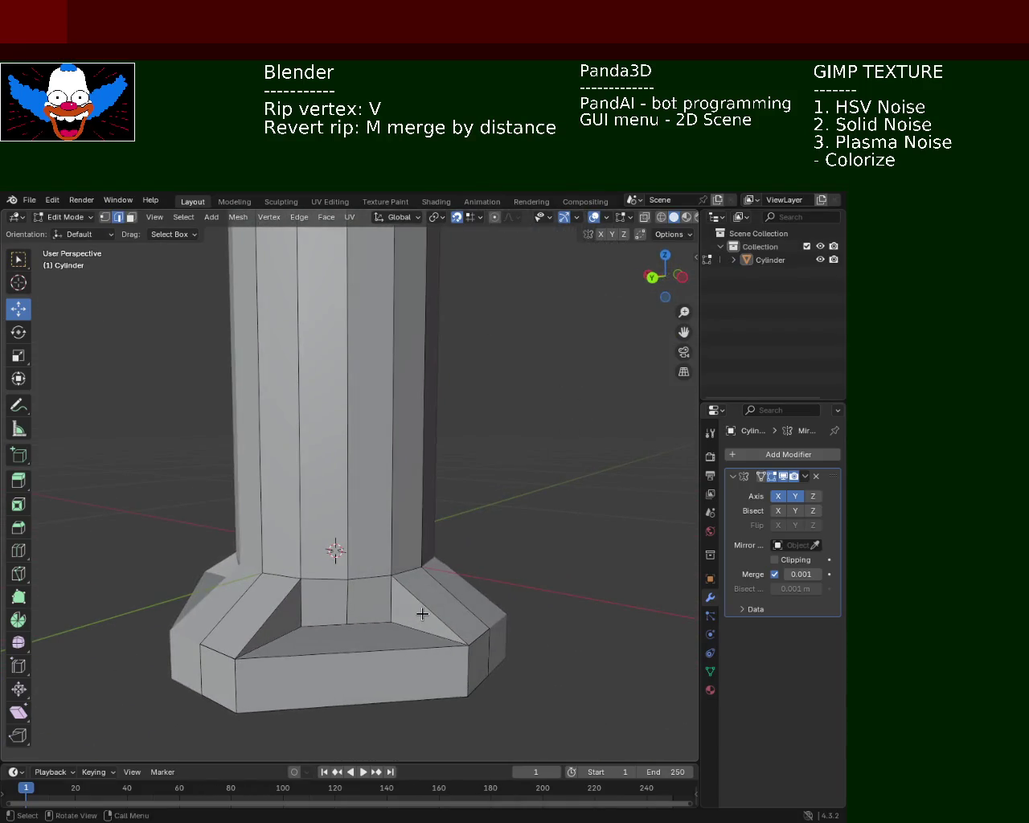
# Dissolve the horizontal edge across the collar front, then delete the remaining edge with its faces.
pyautogui.click(373, 580)
pyautogui.press('x')
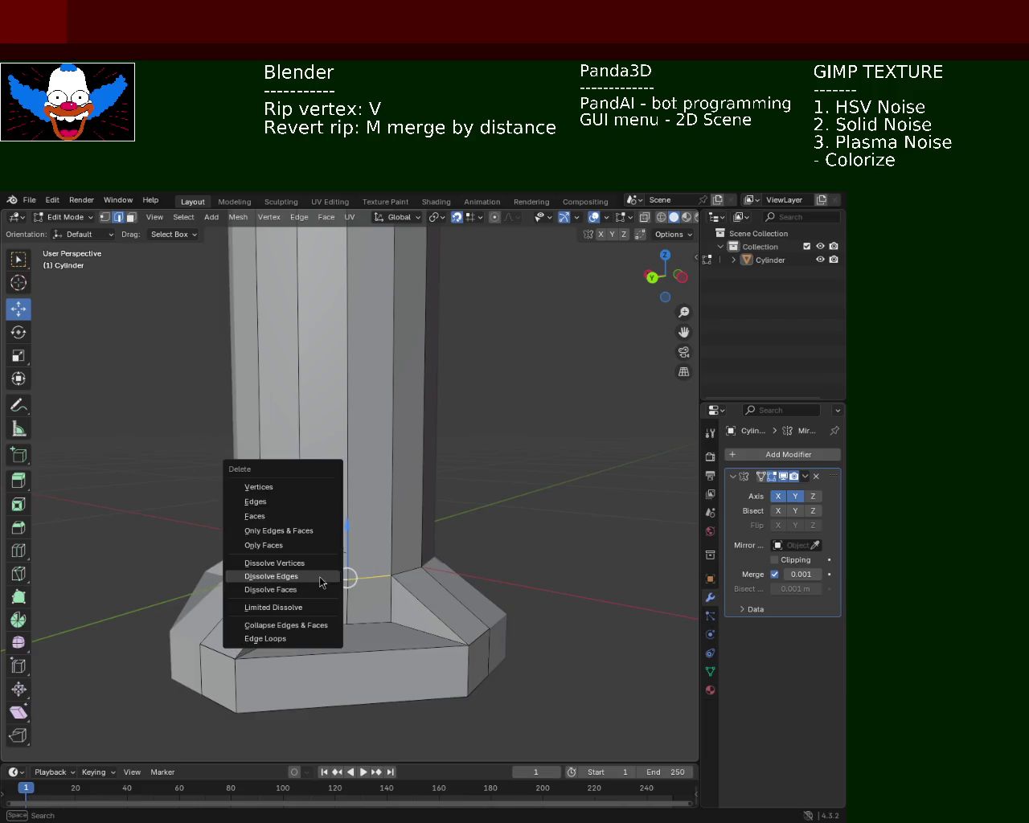
pyautogui.click(271, 577)
pyautogui.moveTo(320, 582); pyautogui.dragTo(319, 596, button='middle')
pyautogui.press('x')
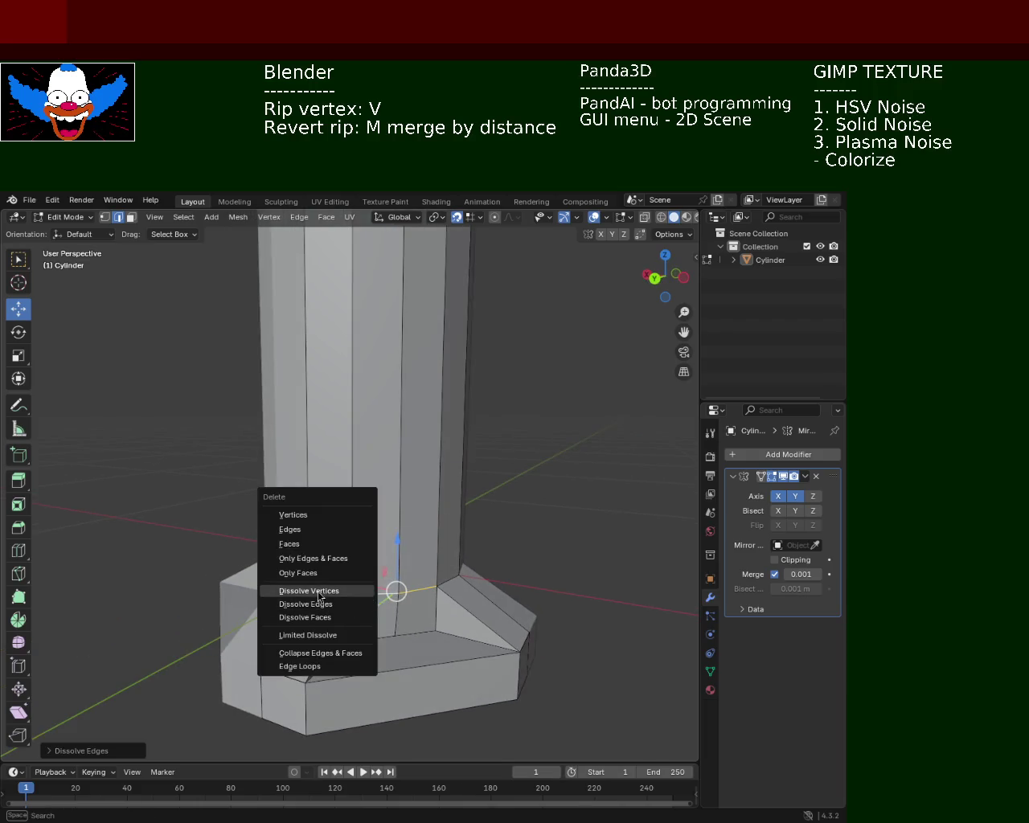
pyautogui.press('Escape')
pyautogui.press('x')
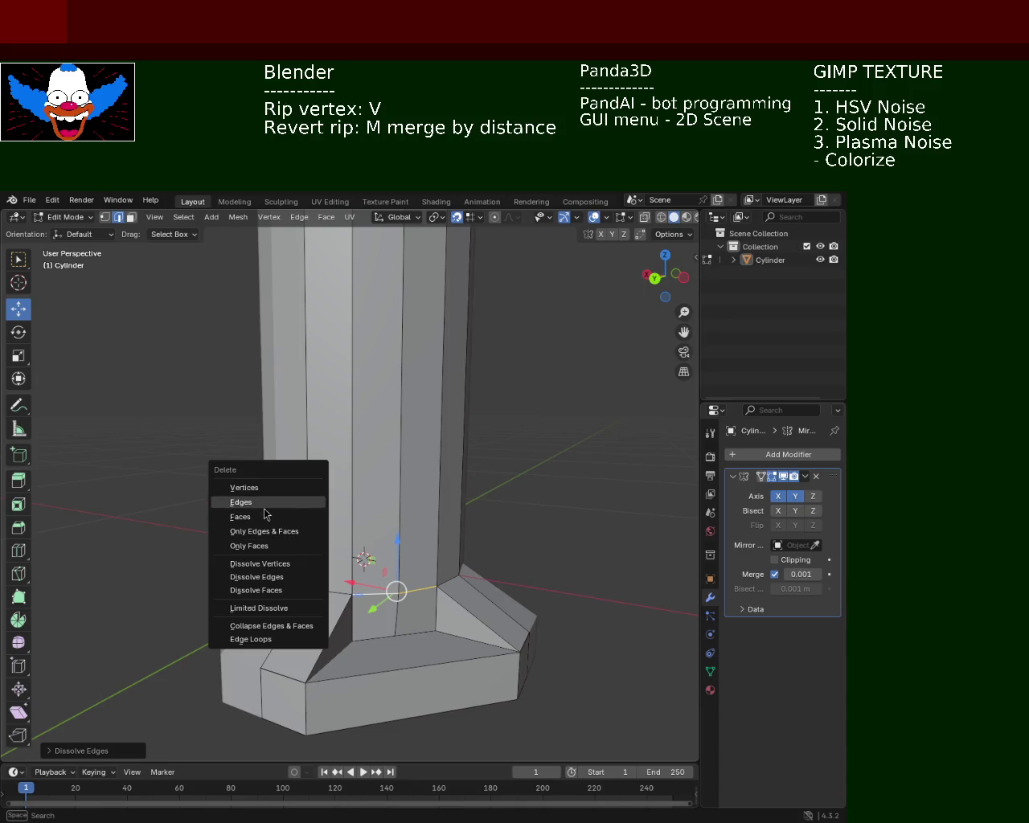
pyautogui.click(266, 502)
pyautogui.moveTo(363, 586)
pyautogui.mouseDown(button='middle')
pyautogui.moveTo(383, 617)
pyautogui.moveTo(478, 589)
pyautogui.moveTo(358, 595)
pyautogui.moveTo(236, 574)
pyautogui.moveTo(408, 571)
pyautogui.mouseUp(button='middle')
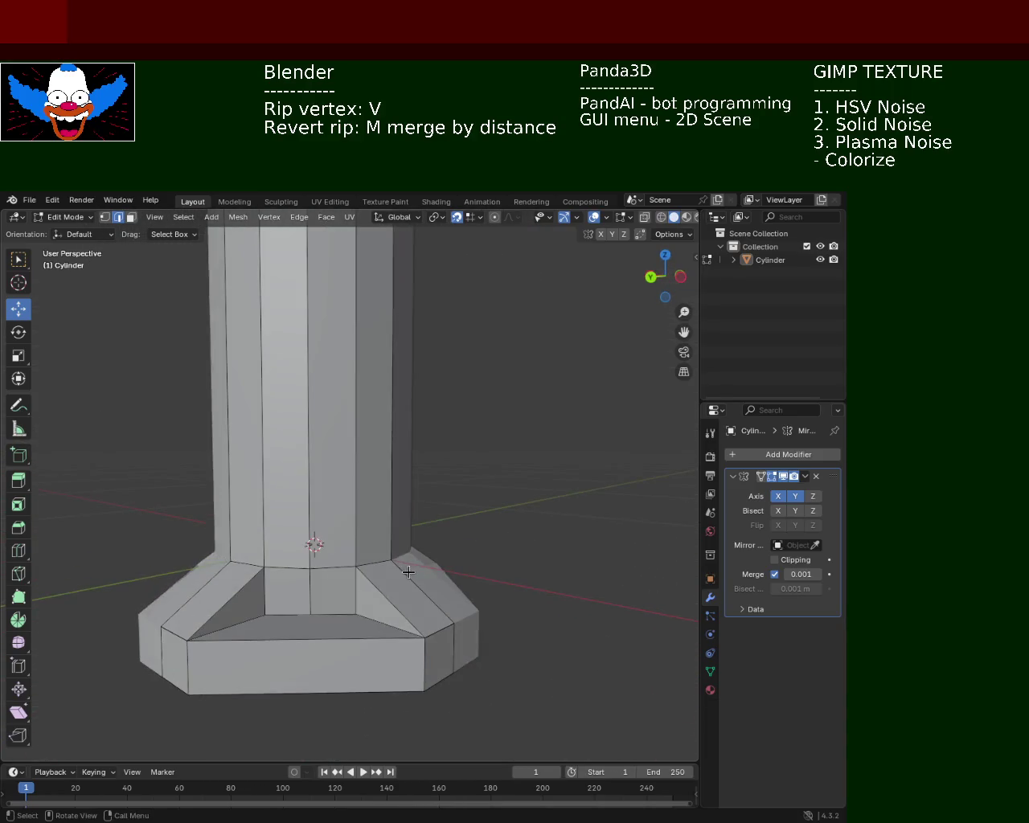
# Dissolve the vertical edge on the collar's front panel.
pyautogui.click(309, 592)
pyautogui.press('x')
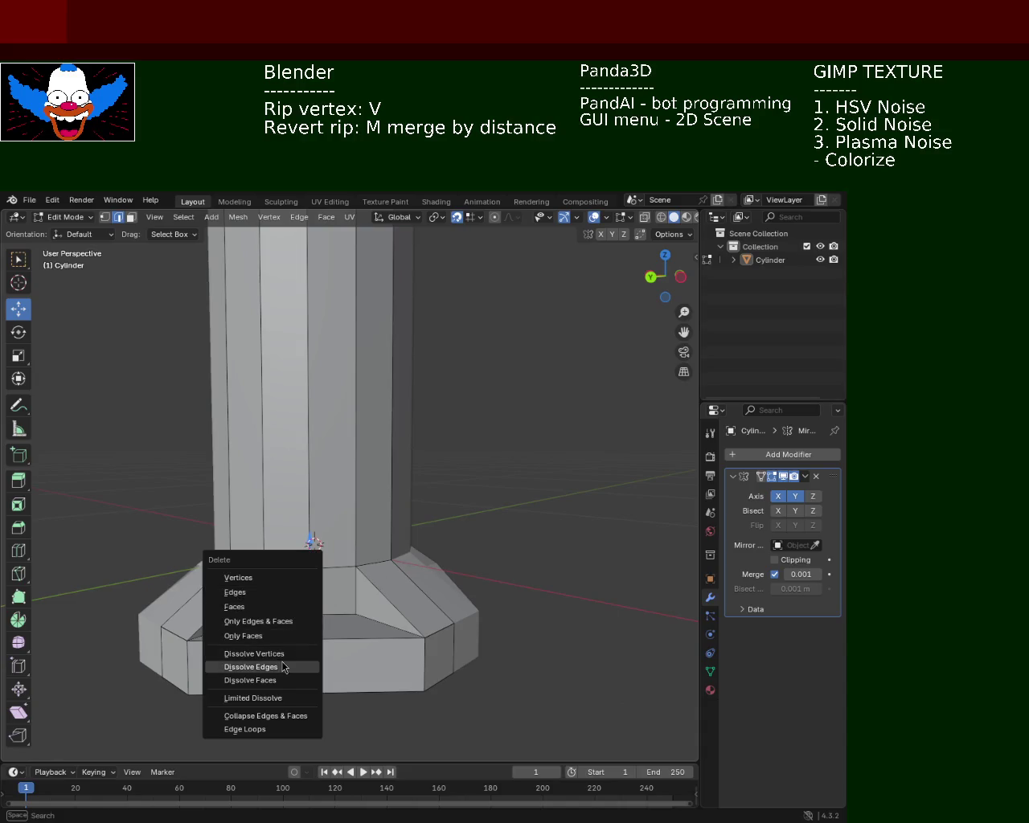
pyautogui.click(294, 668)
pyautogui.moveTo(399, 613)
pyautogui.mouseDown(button='middle')
pyautogui.moveTo(591, 586)
pyautogui.moveTo(471, 552)
pyautogui.moveTo(459, 645)
pyautogui.moveTo(509, 609)
pyautogui.moveTo(471, 533)
pyautogui.moveTo(494, 485)
pyautogui.moveTo(344, 512)
pyautogui.moveTo(319, 604)
pyautogui.mouseUp(button='middle')
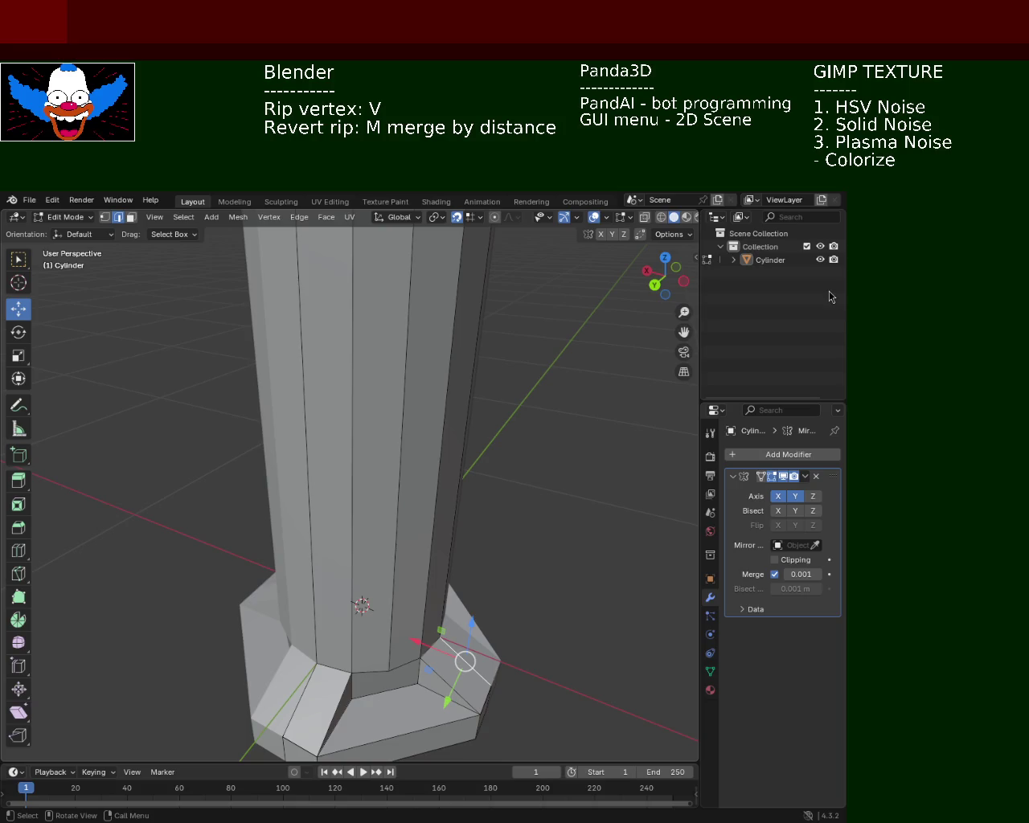
# Delete the front face of the column's octagonal base, using Only Edges & Faces.
pyautogui.moveTo(563, 426)
pyautogui.mouseDown(button='middle')
pyautogui.moveTo(525, 396)
pyautogui.moveTo(515, 469)
pyautogui.moveTo(406, 513)
pyautogui.moveTo(568, 410)
pyautogui.moveTo(483, 477)
pyautogui.mouseUp(button='middle')
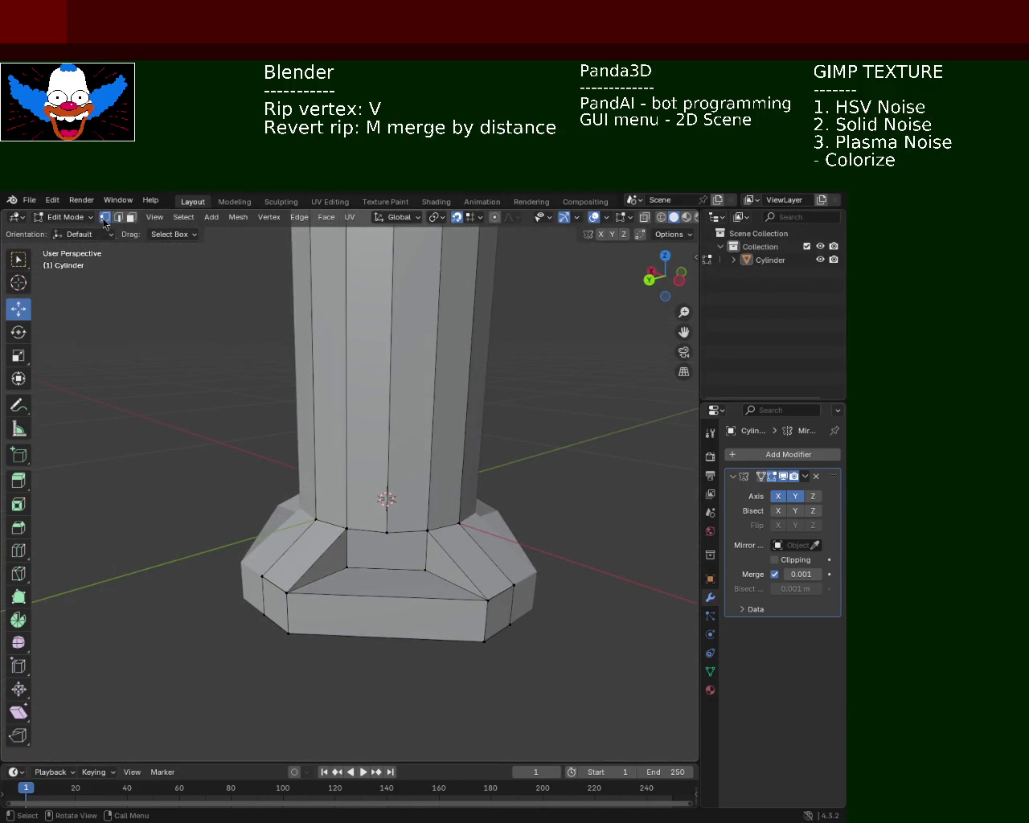
pyautogui.moveTo(303, 422); pyautogui.dragTo(322, 455, button='middle')
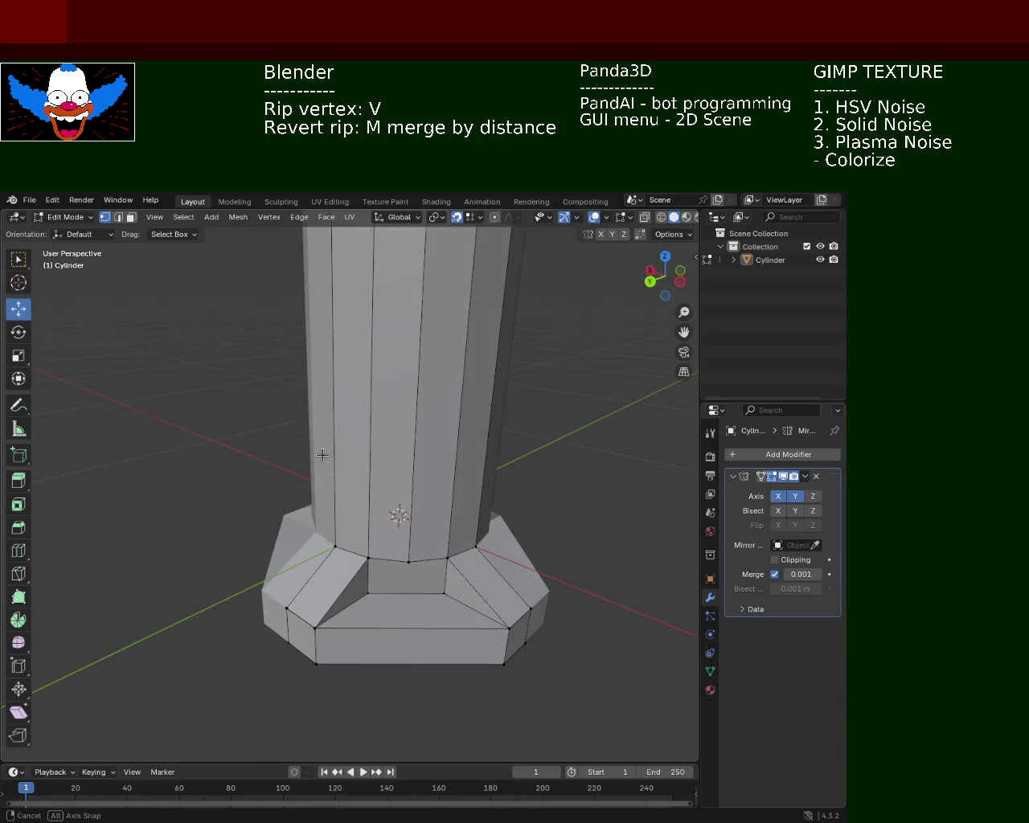
pyautogui.click(403, 560)
pyautogui.click(367, 593)
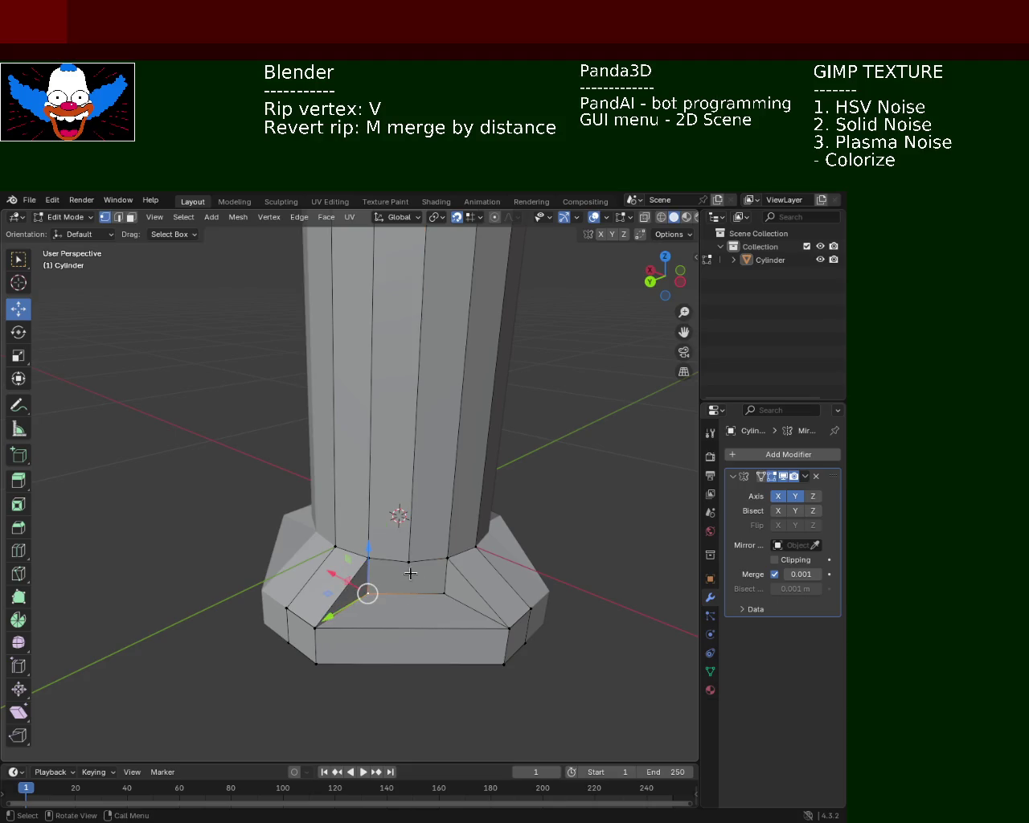
pyautogui.click(122, 217)
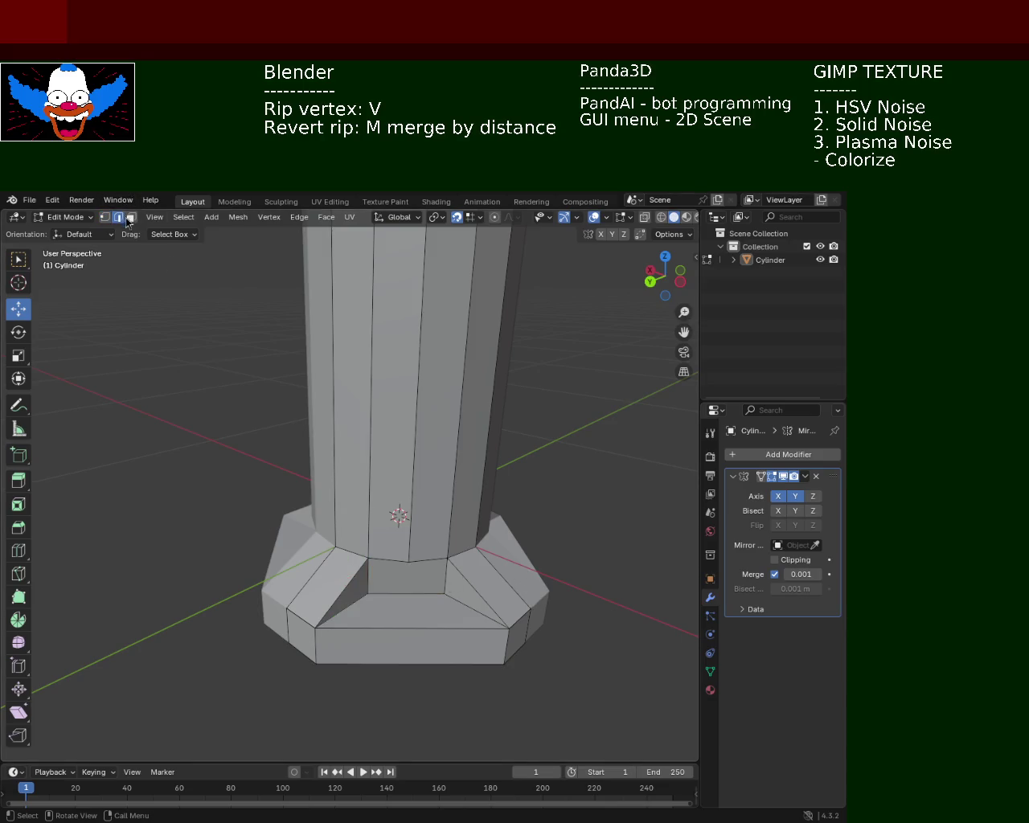
pyautogui.press('x')
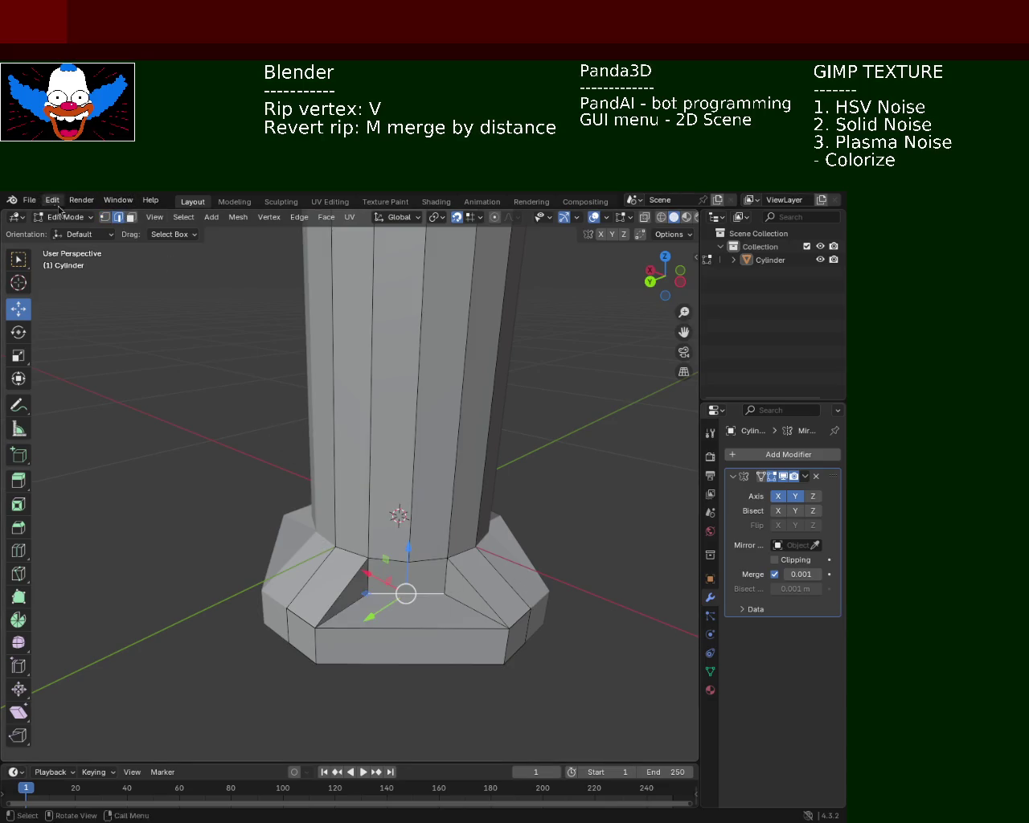
pyautogui.click(131, 217)
pyautogui.click(406, 574)
pyautogui.press('x')
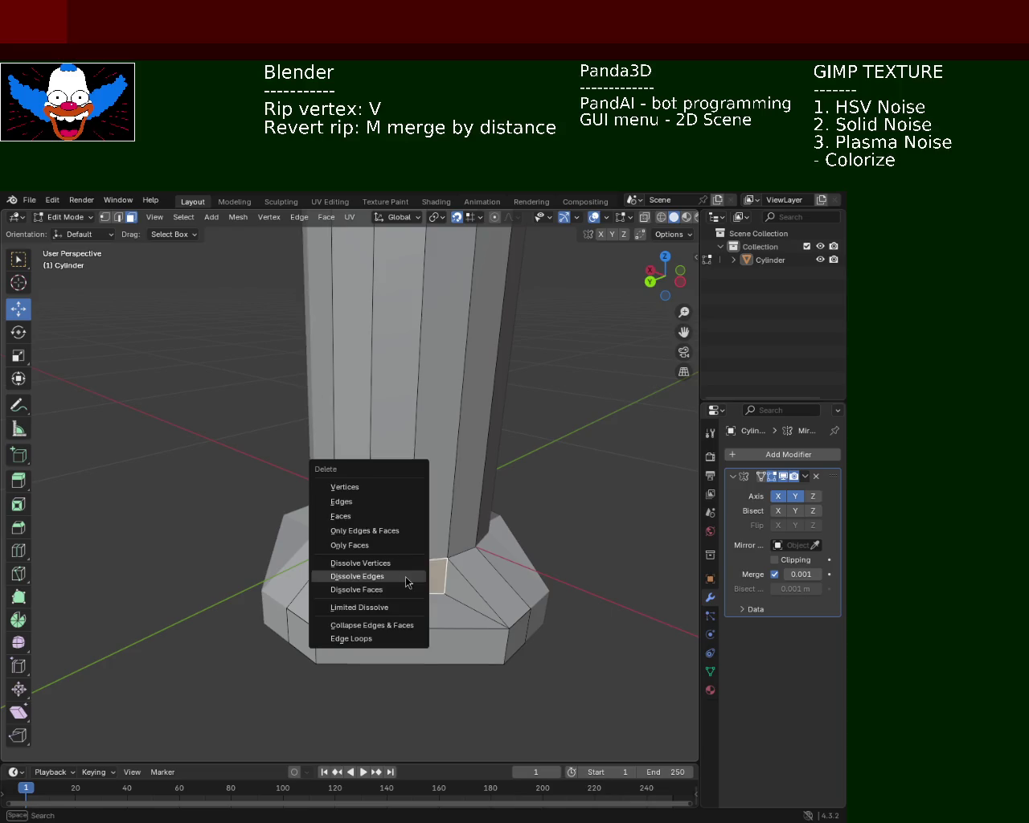
pyautogui.click(376, 528)
# From underneath, extrude the open region along Z and begin a second Z move.
pyautogui.moveTo(543, 480)
pyautogui.mouseDown(button='middle')
pyautogui.moveTo(607, 474)
pyautogui.moveTo(462, 474)
pyautogui.moveTo(489, 487)
pyautogui.moveTo(413, 448)
pyautogui.moveTo(275, 432)
pyautogui.moveTo(338, 455)
pyautogui.moveTo(381, 449)
pyautogui.mouseUp(button='middle')
pyautogui.moveTo(399, 443)
pyautogui.mouseDown(button='middle')
pyautogui.moveTo(427, 333)
pyautogui.moveTo(312, 428)
pyautogui.mouseUp(button='middle')
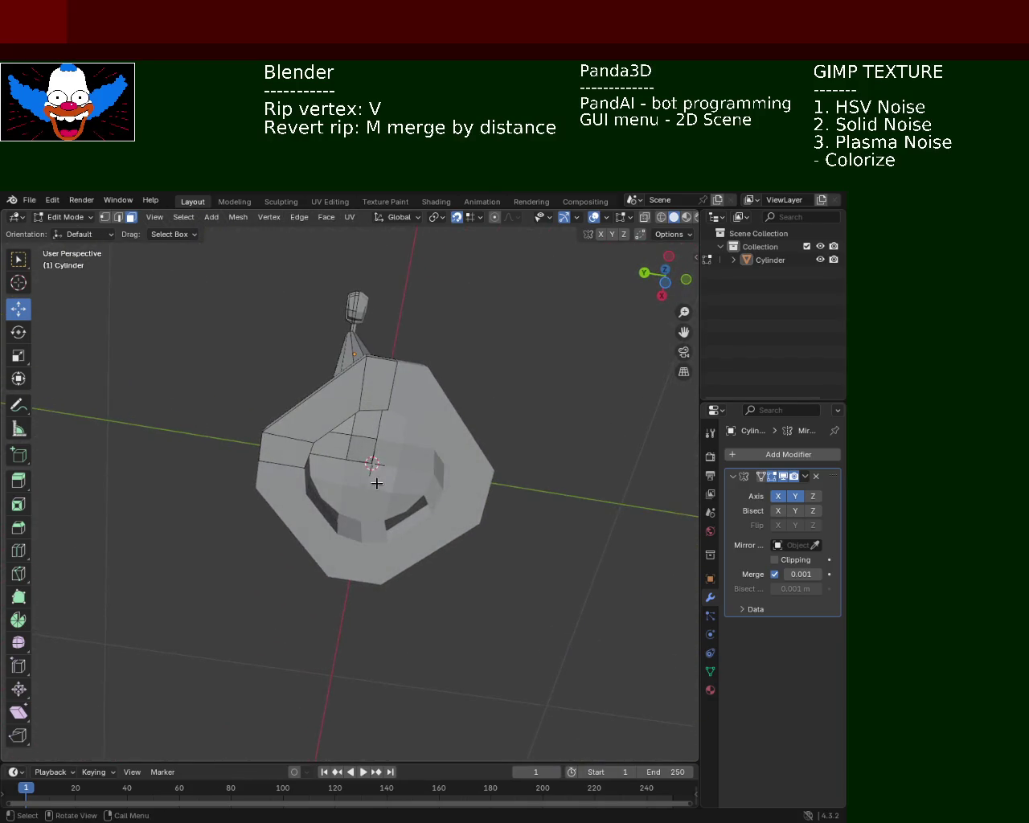
pyautogui.moveTo(312, 428)
pyautogui.mouseDown(button='middle')
pyautogui.moveTo(345, 390)
pyautogui.moveTo(352, 406)
pyautogui.moveTo(421, 446)
pyautogui.moveTo(378, 463)
pyautogui.moveTo(370, 647)
pyautogui.moveTo(362, 609)
pyautogui.moveTo(329, 609)
pyautogui.moveTo(352, 619)
pyautogui.moveTo(471, 611)
pyautogui.moveTo(356, 524)
pyautogui.moveTo(348, 499)
pyautogui.moveTo(492, 495)
pyautogui.moveTo(522, 471)
pyautogui.moveTo(509, 430)
pyautogui.moveTo(522, 361)
pyautogui.moveTo(415, 446)
pyautogui.moveTo(402, 490)
pyautogui.moveTo(381, 488)
pyautogui.moveTo(375, 568)
pyautogui.moveTo(382, 497)
pyautogui.mouseUp(button='middle')
pyautogui.press('v')
pyautogui.press('z')
pyautogui.press('z')
pyautogui.click(391, 487)
pyautogui.press('g')
pyautogui.press('z')
pyautogui.press('z')
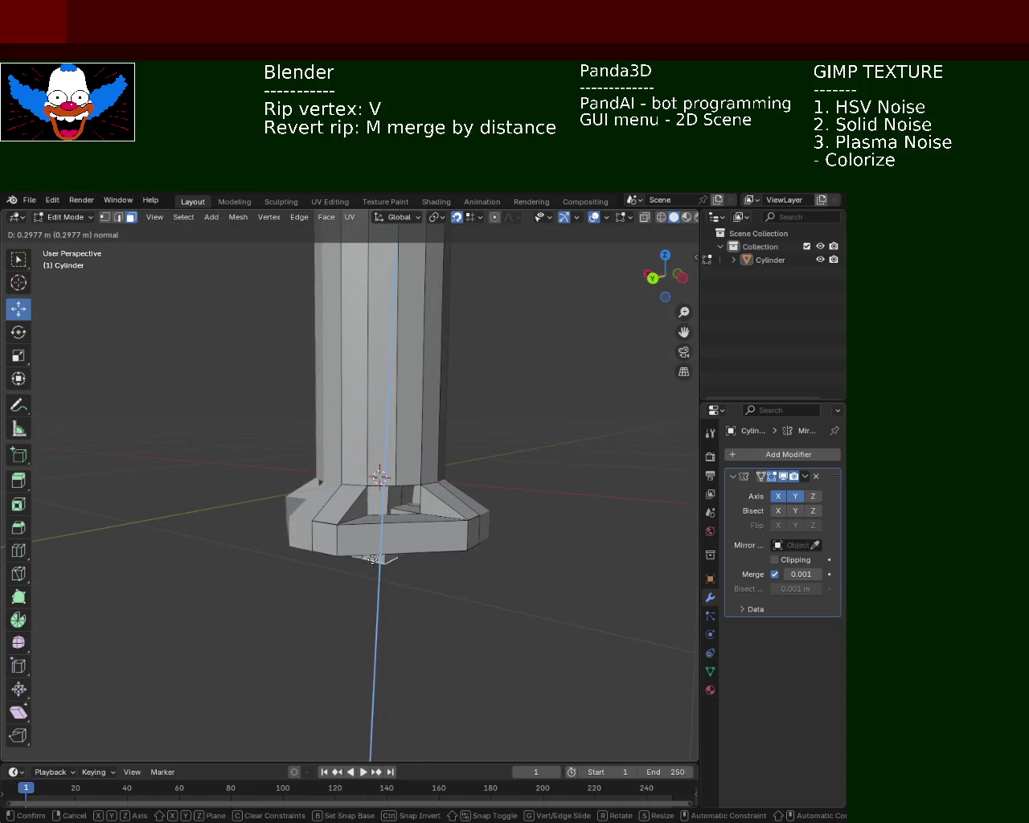
# Confirm the vertical extrusion of the base region and save light_pole_2.blend.
pyautogui.click(377, 475)
pyautogui.moveTo(377, 475)
pyautogui.mouseDown(button='middle')
pyautogui.moveTo(314, 512)
pyautogui.moveTo(375, 501)
pyautogui.moveTo(340, 501)
pyautogui.moveTo(378, 482)
pyautogui.moveTo(396, 523)
pyautogui.moveTo(385, 548)
pyautogui.mouseUp(button='middle')
pyautogui.hotkey('ctrl', 's')
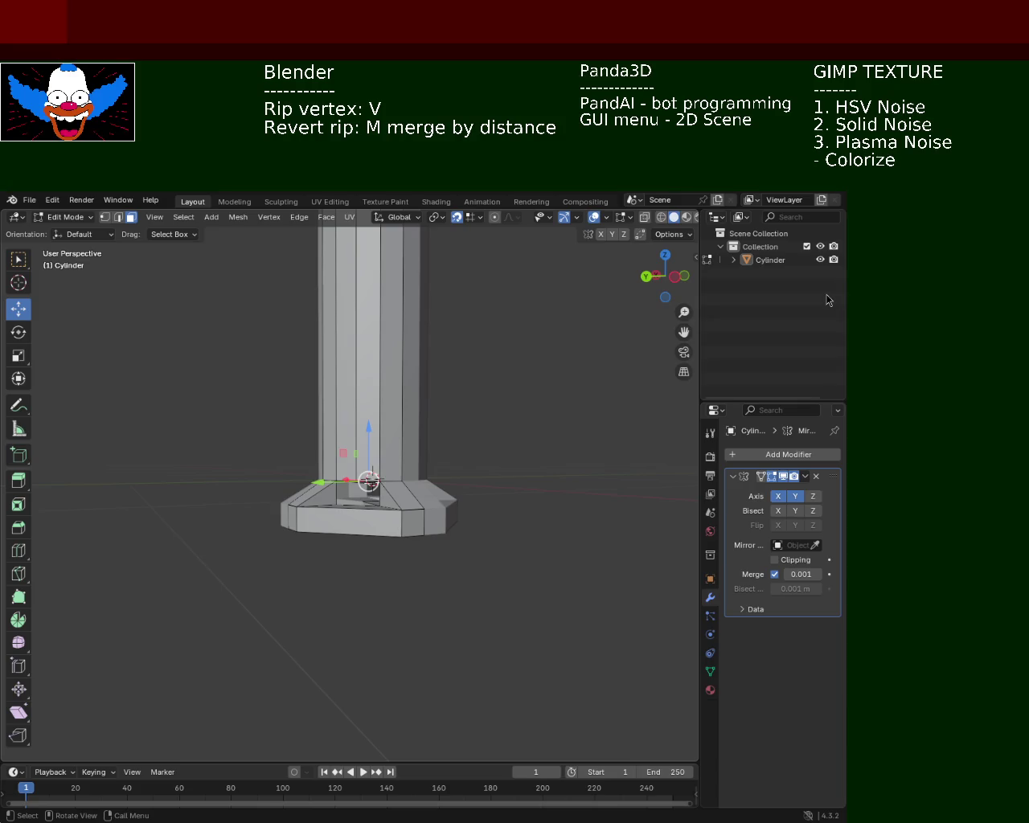
# Rip the vertex inside the base's front opening and pull it downward along Z.
pyautogui.moveTo(449, 435)
pyautogui.mouseDown(button='middle')
pyautogui.moveTo(421, 440)
pyautogui.moveTo(411, 418)
pyautogui.moveTo(423, 361)
pyautogui.moveTo(431, 448)
pyautogui.moveTo(410, 510)
pyautogui.mouseUp(button='middle')
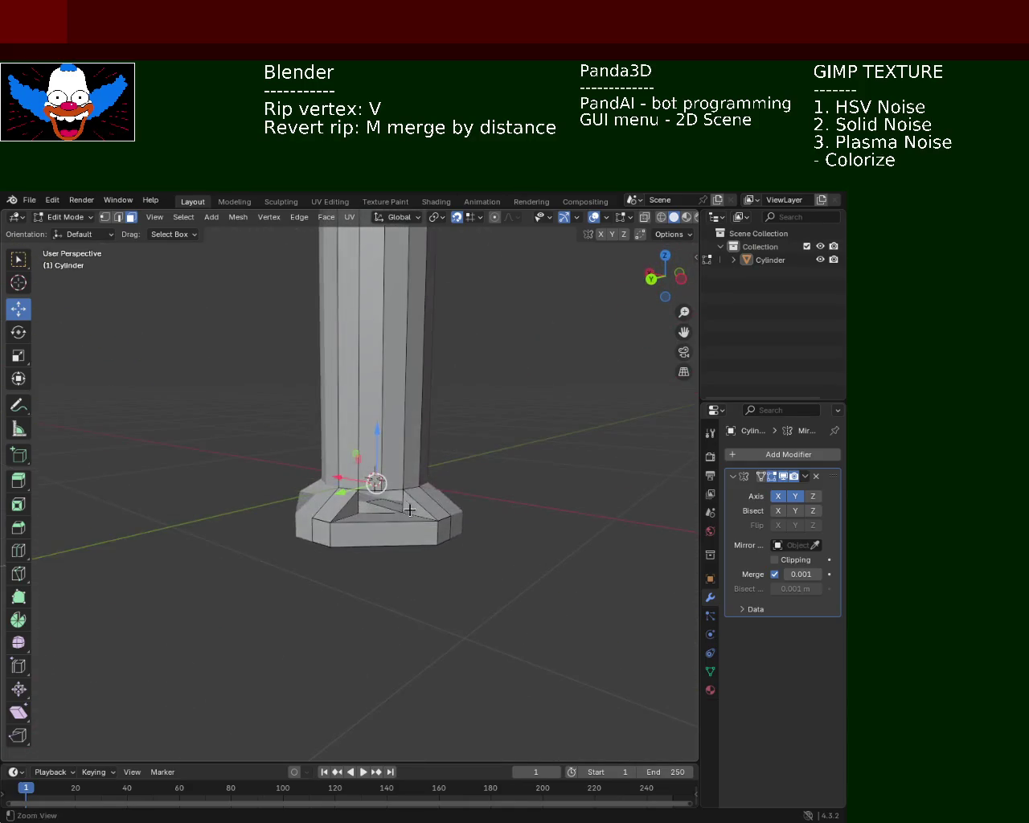
pyautogui.scroll(3, 410, 510)
pyautogui.moveTo(398, 450)
pyautogui.mouseDown(button='middle')
pyautogui.moveTo(393, 402)
pyautogui.moveTo(359, 405)
pyautogui.moveTo(407, 409)
pyautogui.moveTo(410, 452)
pyautogui.moveTo(443, 447)
pyautogui.moveTo(403, 443)
pyautogui.moveTo(386, 400)
pyautogui.moveTo(397, 386)
pyautogui.moveTo(392, 410)
pyautogui.mouseUp(button='middle')
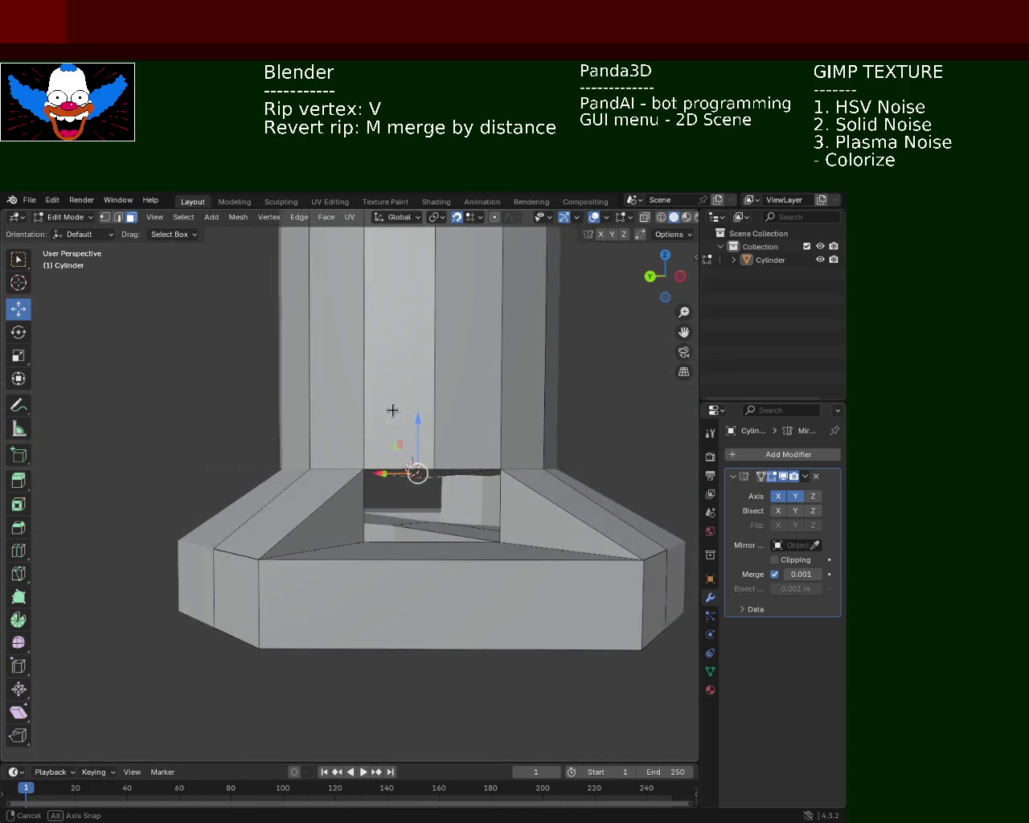
pyautogui.press('v')
pyautogui.press('z')
pyautogui.press('Escape')
pyautogui.press('v')
pyautogui.press('z')
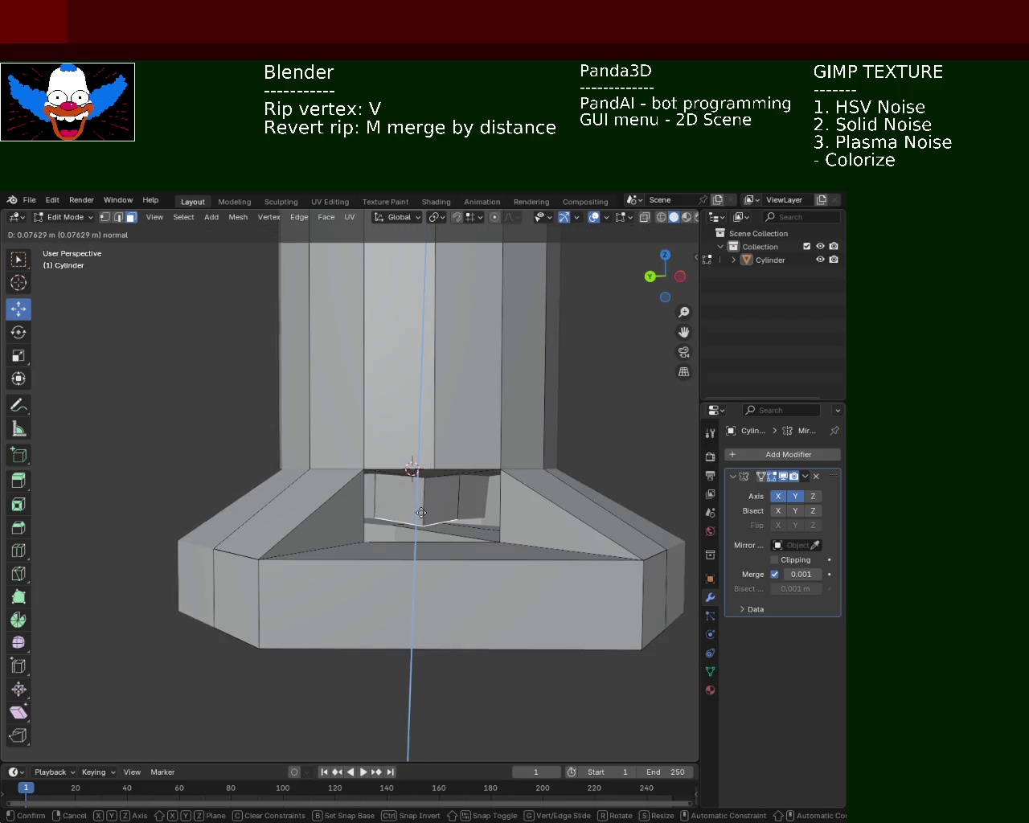
pyautogui.click(434, 516)
# Nudge the ripped vertex along Z and save light_pole_2.blend.
pyautogui.moveTo(434, 517)
pyautogui.mouseDown(button='middle')
pyautogui.moveTo(283, 496)
pyautogui.moveTo(459, 459)
pyautogui.moveTo(421, 485)
pyautogui.moveTo(475, 515)
pyautogui.moveTo(388, 476)
pyautogui.moveTo(390, 436)
pyautogui.moveTo(283, 379)
pyautogui.moveTo(241, 338)
pyautogui.mouseUp(button='middle')
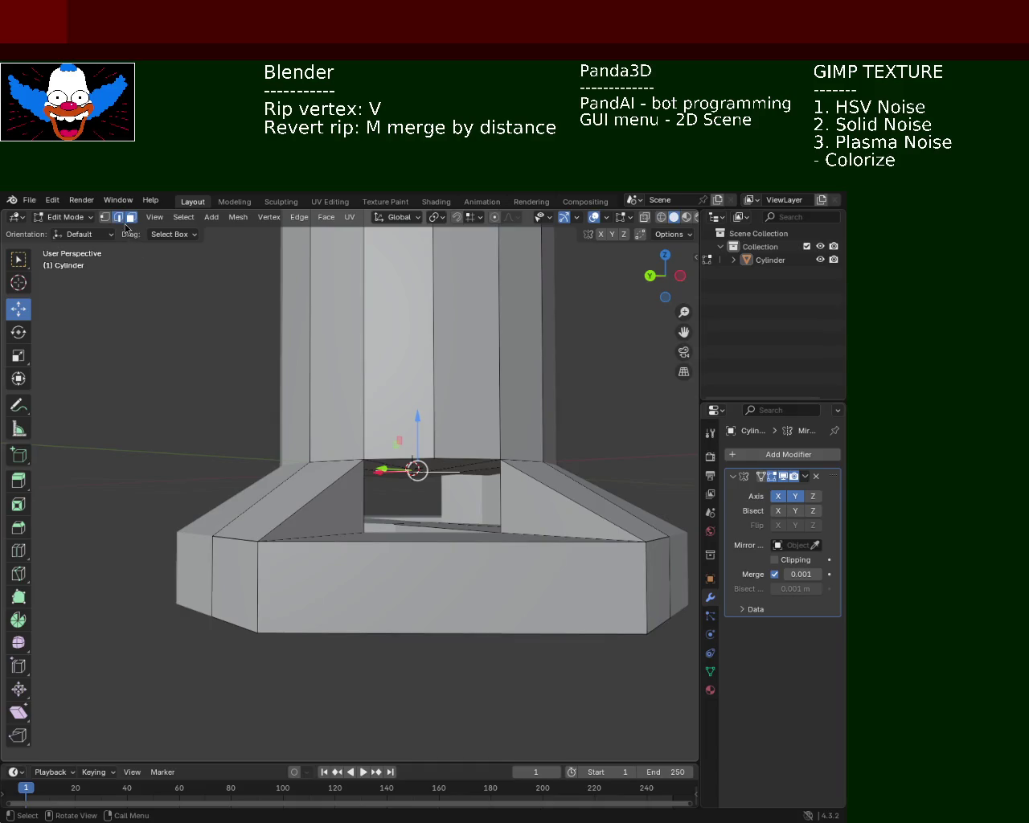
pyautogui.moveTo(414, 491); pyautogui.dragTo(413, 466, button='middle')
pyautogui.moveTo(413, 465); pyautogui.dragTo(414, 466)
pyautogui.moveTo(413, 466)
pyautogui.mouseDown(button='middle')
pyautogui.moveTo(443, 400)
pyautogui.moveTo(274, 544)
pyautogui.moveTo(301, 570)
pyautogui.moveTo(410, 527)
pyautogui.mouseUp(button='middle')
pyautogui.hotkey('ctrl', 's')
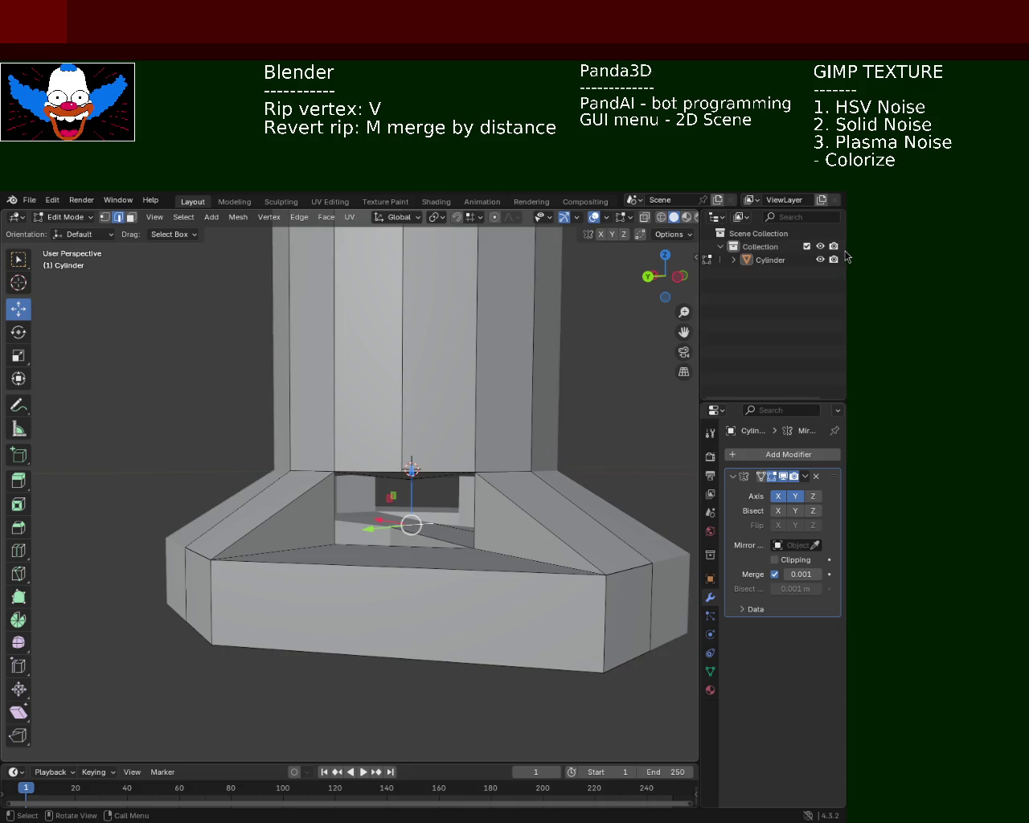
# Zoom out to check the two lamp heads at the pole top, saving again.
pyautogui.moveTo(494, 391)
pyautogui.mouseDown(button='middle')
pyautogui.moveTo(497, 475)
pyautogui.moveTo(427, 455)
pyautogui.mouseUp(button='middle')
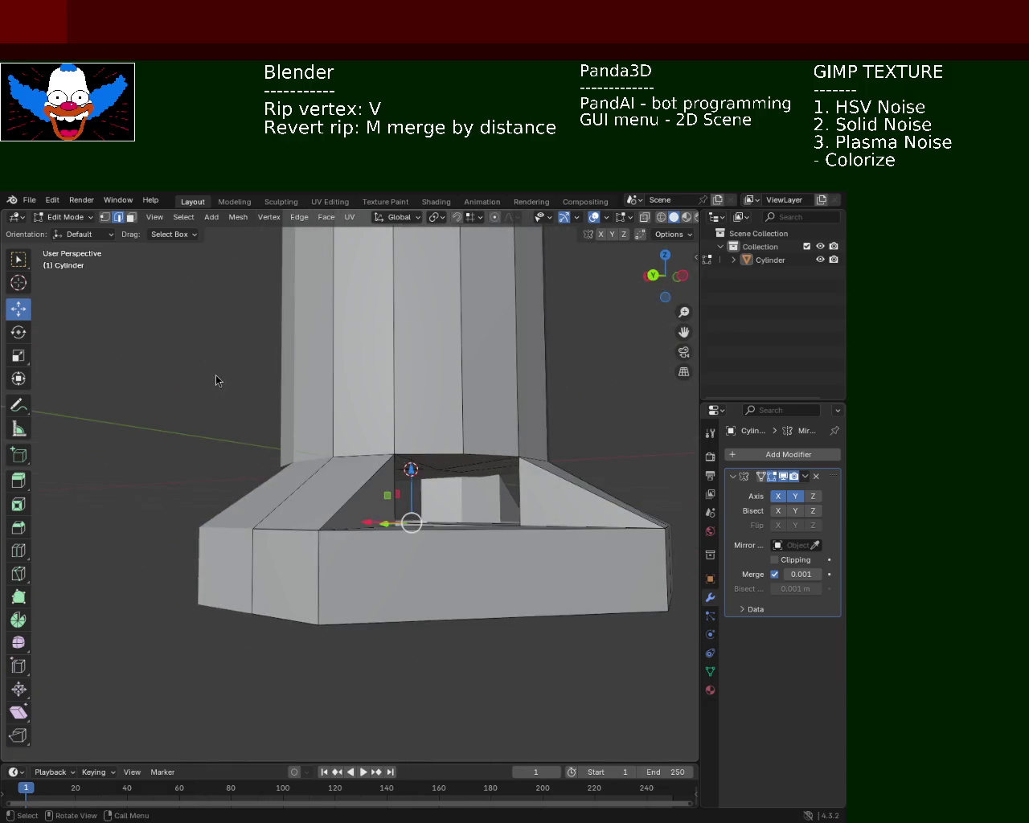
pyautogui.moveTo(513, 432)
pyautogui.mouseDown(button='middle')
pyautogui.moveTo(483, 474)
pyautogui.moveTo(480, 439)
pyautogui.mouseUp(button='middle')
pyautogui.hotkey('ctrl', 's')
pyautogui.scroll(-5, 416, 379)
pyautogui.scroll(-3, 384, 362)
pyautogui.moveTo(384, 362)
pyautogui.mouseDown(button='middle')
pyautogui.moveTo(416, 443)
pyautogui.moveTo(487, 416)
pyautogui.moveTo(471, 522)
pyautogui.moveTo(386, 355)
pyautogui.moveTo(386, 707)
pyautogui.moveTo(381, 504)
pyautogui.mouseUp(button='middle')
pyautogui.moveTo(391, 379)
pyautogui.keyDown('shift'); pyautogui.mouseDown(button='middle')
pyautogui.moveTo(330, 552)
pyautogui.moveTo(330, 368)
pyautogui.mouseUp(button='middle'); pyautogui.keyUp('shift')
pyautogui.moveTo(386, 506)
pyautogui.mouseDown(button='middle')
pyautogui.moveTo(363, 521)
pyautogui.moveTo(361, 430)
pyautogui.moveTo(395, 453)
pyautogui.moveTo(351, 445)
pyautogui.moveTo(409, 375)
pyautogui.moveTo(445, 410)
pyautogui.moveTo(422, 428)
pyautogui.moveTo(434, 491)
pyautogui.moveTo(395, 357)
pyautogui.moveTo(382, 382)
pyautogui.moveTo(374, 375)
pyautogui.moveTo(374, 331)
pyautogui.mouseUp(button='middle')
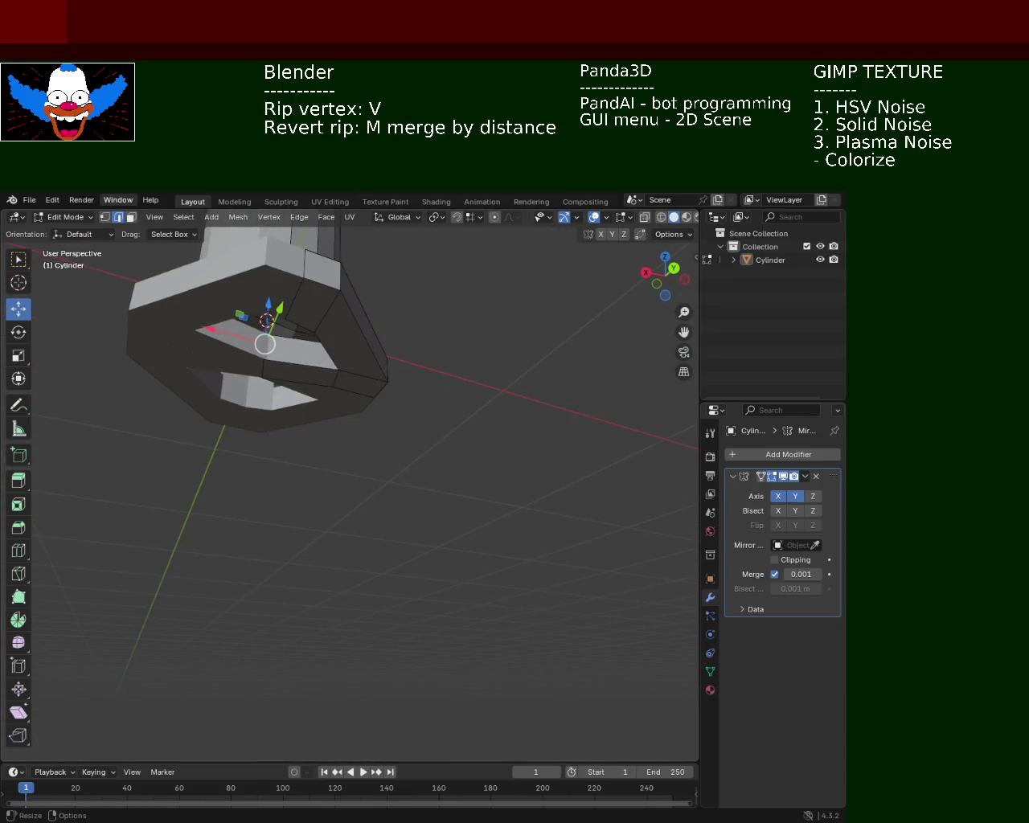
# In vertex mode, drag a vertex on the opening's inner edge downward to reshape the gap.
pyautogui.click(130, 217)
pyautogui.moveTo(175, 243)
pyautogui.mouseDown(button='middle')
pyautogui.moveTo(266, 273)
pyautogui.moveTo(342, 276)
pyautogui.moveTo(370, 304)
pyautogui.moveTo(379, 294)
pyautogui.moveTo(344, 309)
pyautogui.mouseUp(button='middle')
pyautogui.click(359, 278)
pyautogui.moveTo(341, 313); pyautogui.dragTo(448, 343, button='middle')
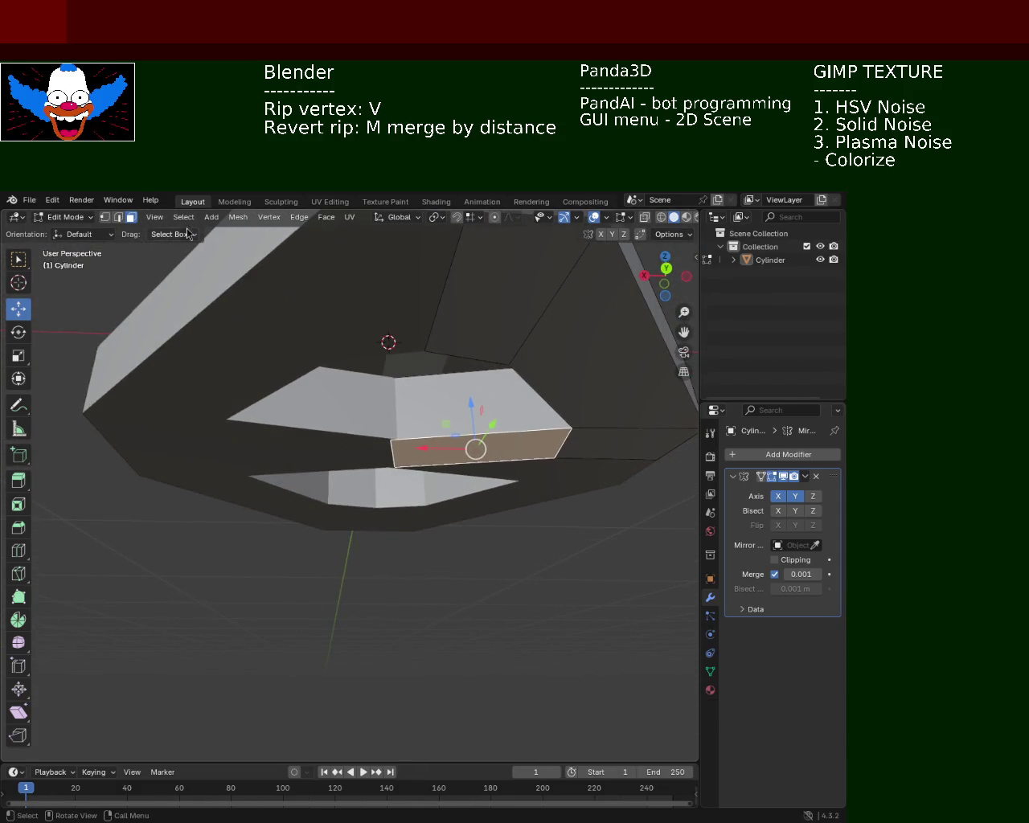
pyautogui.press('1')
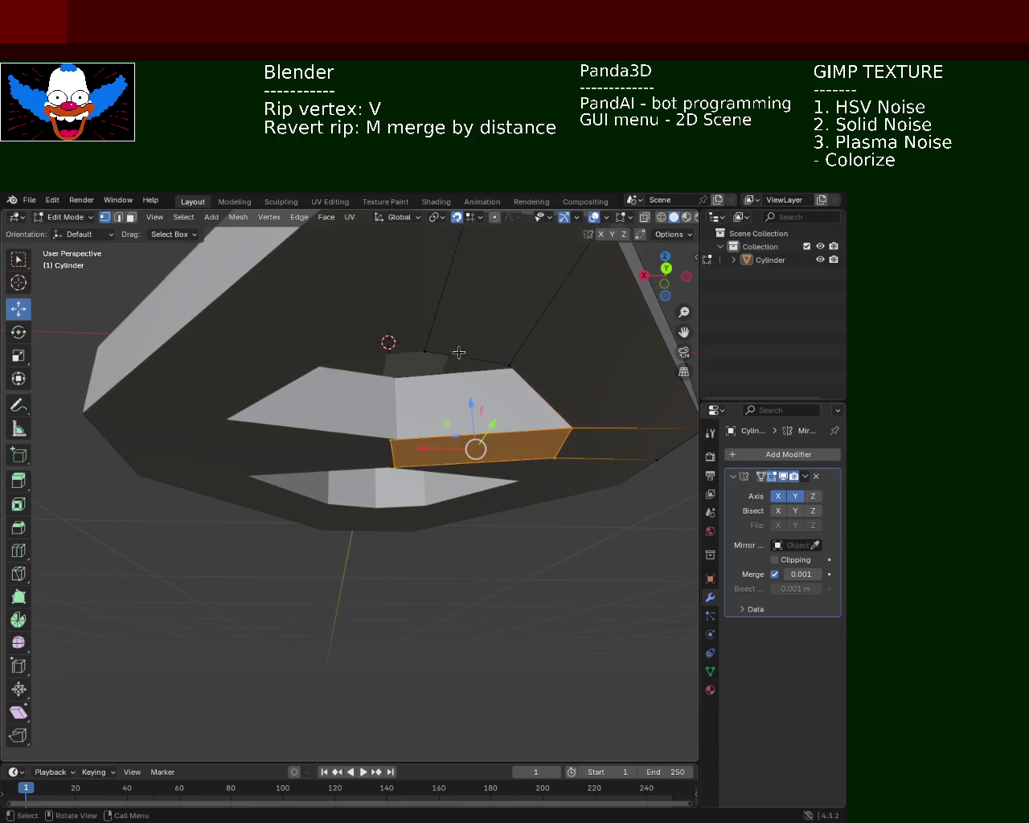
pyautogui.click(391, 437)
pyautogui.moveTo(391, 437); pyautogui.dragTo(389, 463)
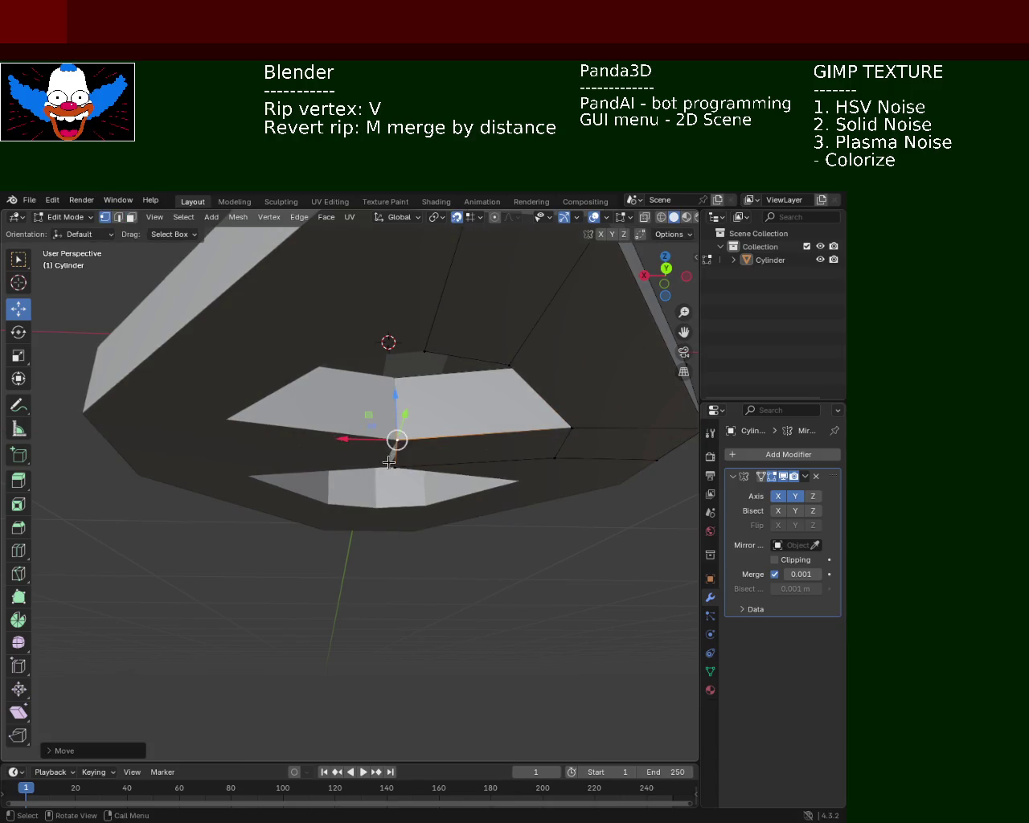
# Select the neighbouring base vertex and inspect the base from below.
pyautogui.moveTo(391, 460)
pyautogui.mouseDown(button='middle')
pyautogui.moveTo(395, 298)
pyautogui.moveTo(389, 411)
pyautogui.moveTo(377, 372)
pyautogui.moveTo(398, 294)
pyautogui.moveTo(346, 295)
pyautogui.moveTo(304, 392)
pyautogui.mouseUp(button='middle')
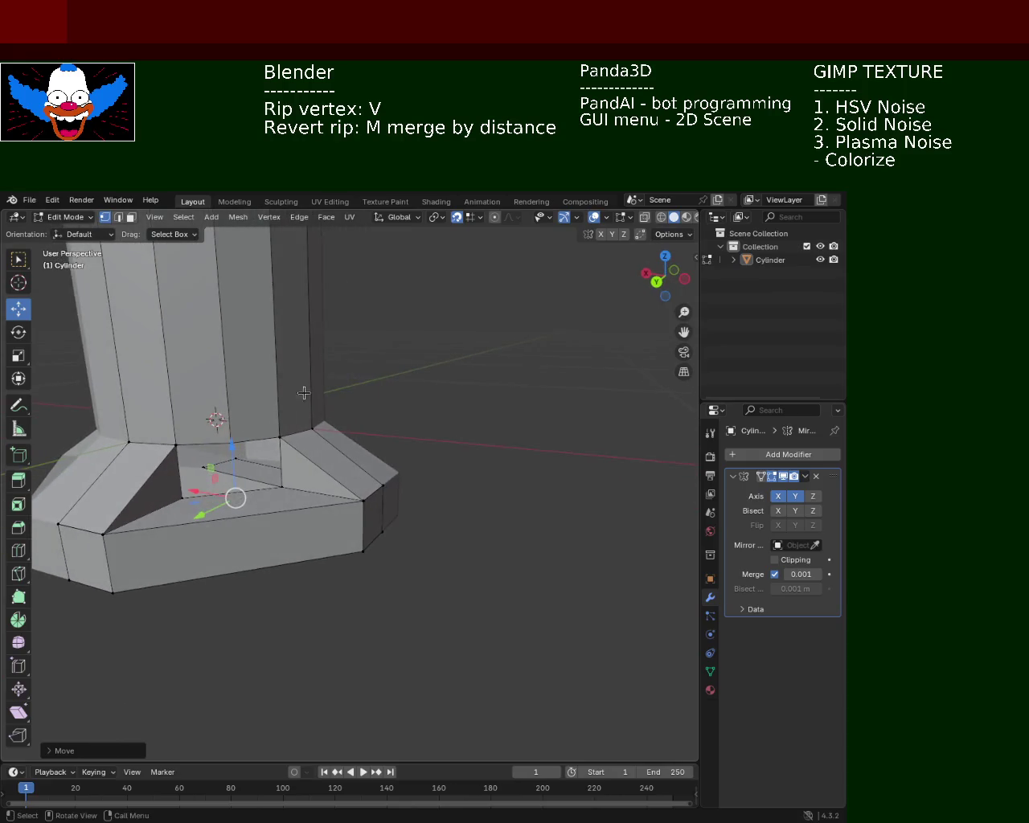
pyautogui.click(206, 468)
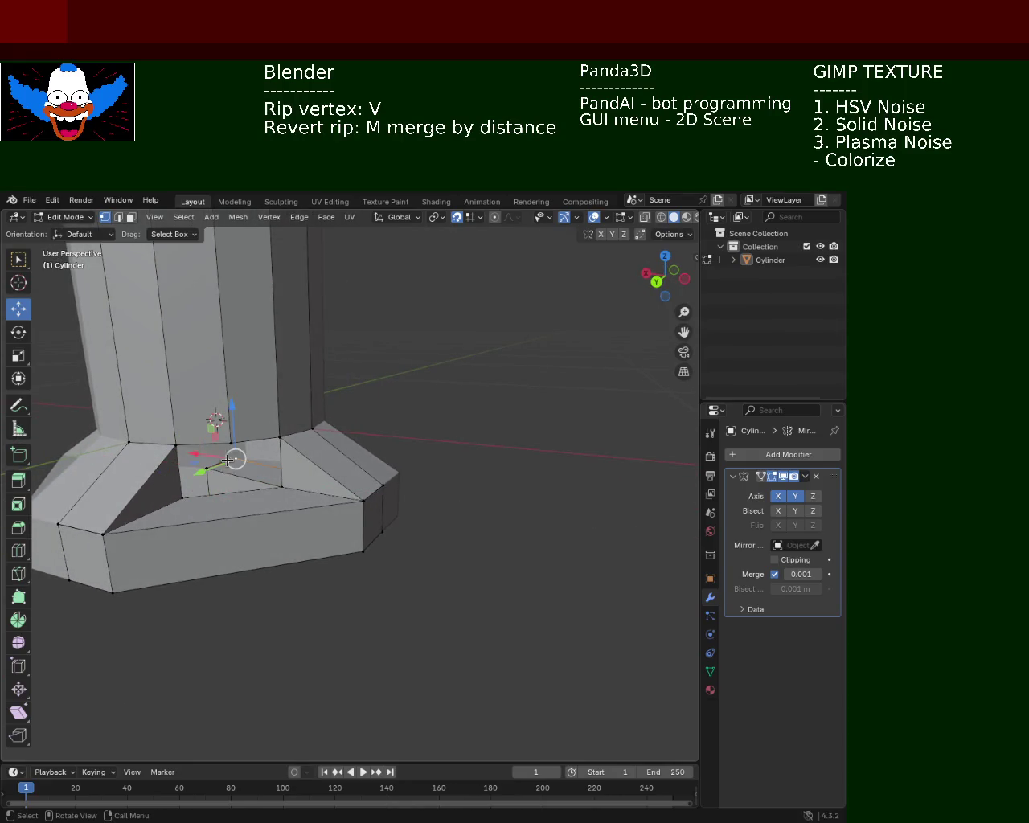
pyautogui.press('v')
pyautogui.press('Escape')
pyautogui.moveTo(237, 453)
pyautogui.mouseDown(button='middle')
pyautogui.moveTo(279, 307)
pyautogui.moveTo(312, 361)
pyautogui.moveTo(159, 356)
pyautogui.moveTo(223, 313)
pyautogui.moveTo(269, 334)
pyautogui.moveTo(336, 422)
pyautogui.moveTo(426, 434)
pyautogui.moveTo(336, 501)
pyautogui.moveTo(356, 459)
pyautogui.mouseUp(button='middle')
pyautogui.scroll(4, 426, 434)
pyautogui.scroll(2, 436, 433)
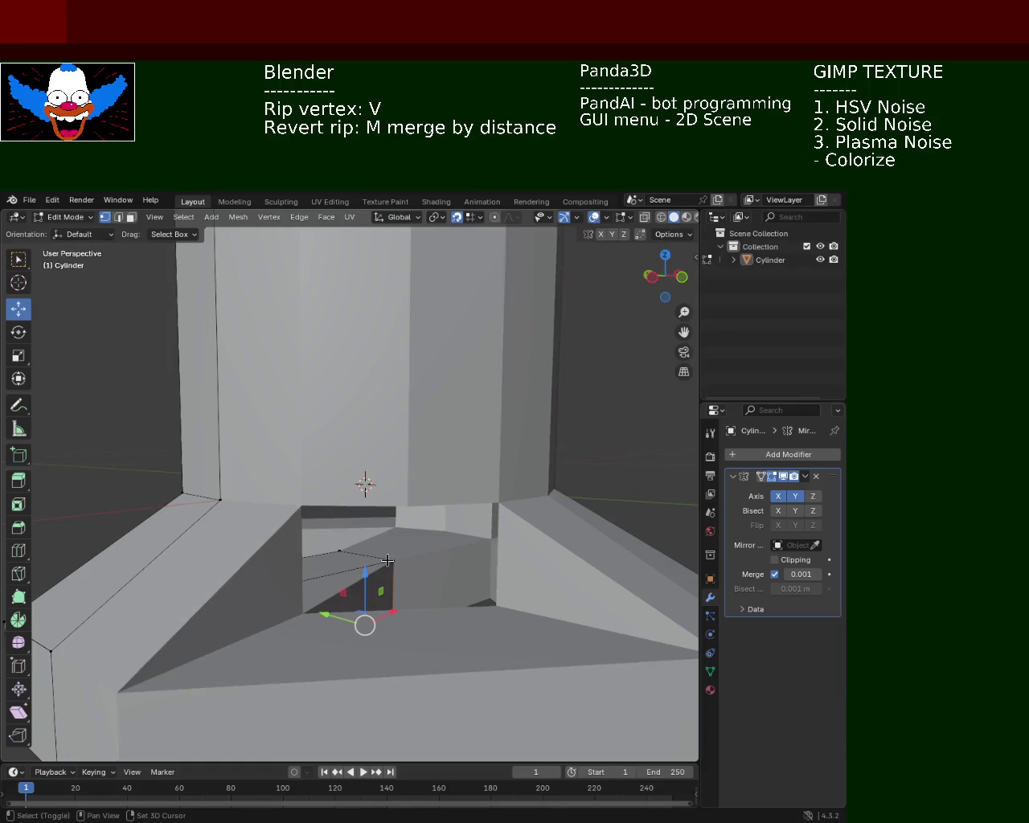
pyautogui.moveTo(348, 545); pyautogui.dragTo(402, 369, button='middle')
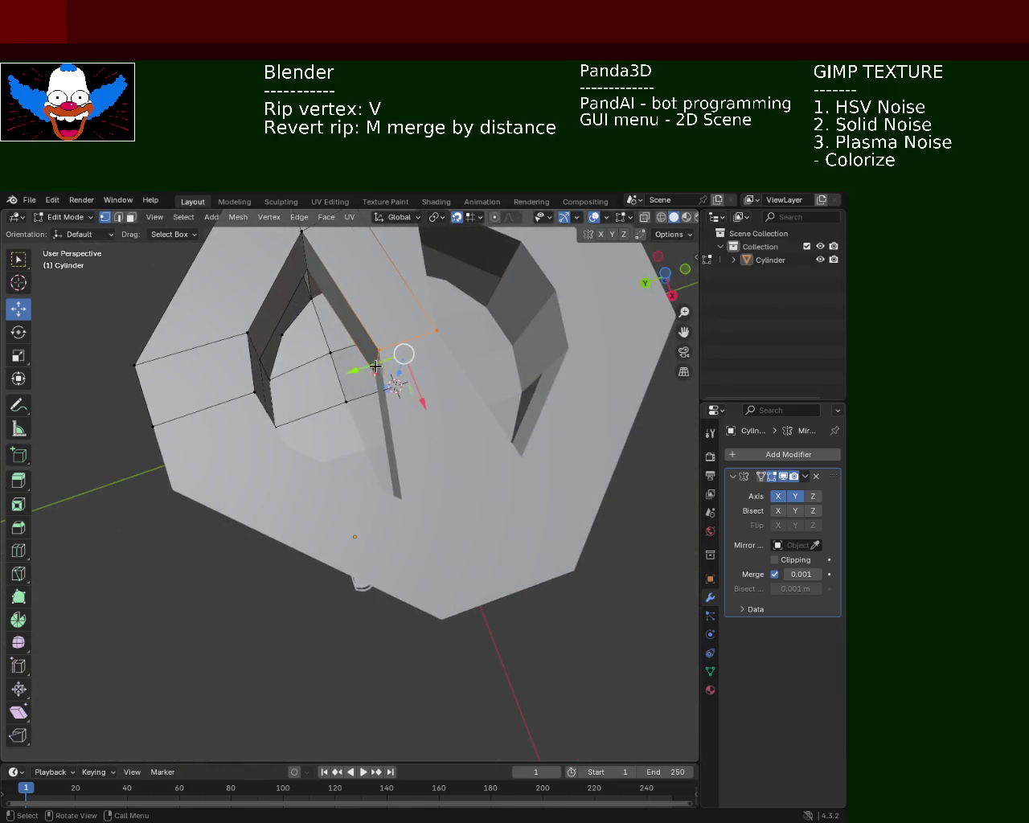
# Rip the selected opening vertices and slide them along the Y axis.
pyautogui.press('v')
pyautogui.press('y')
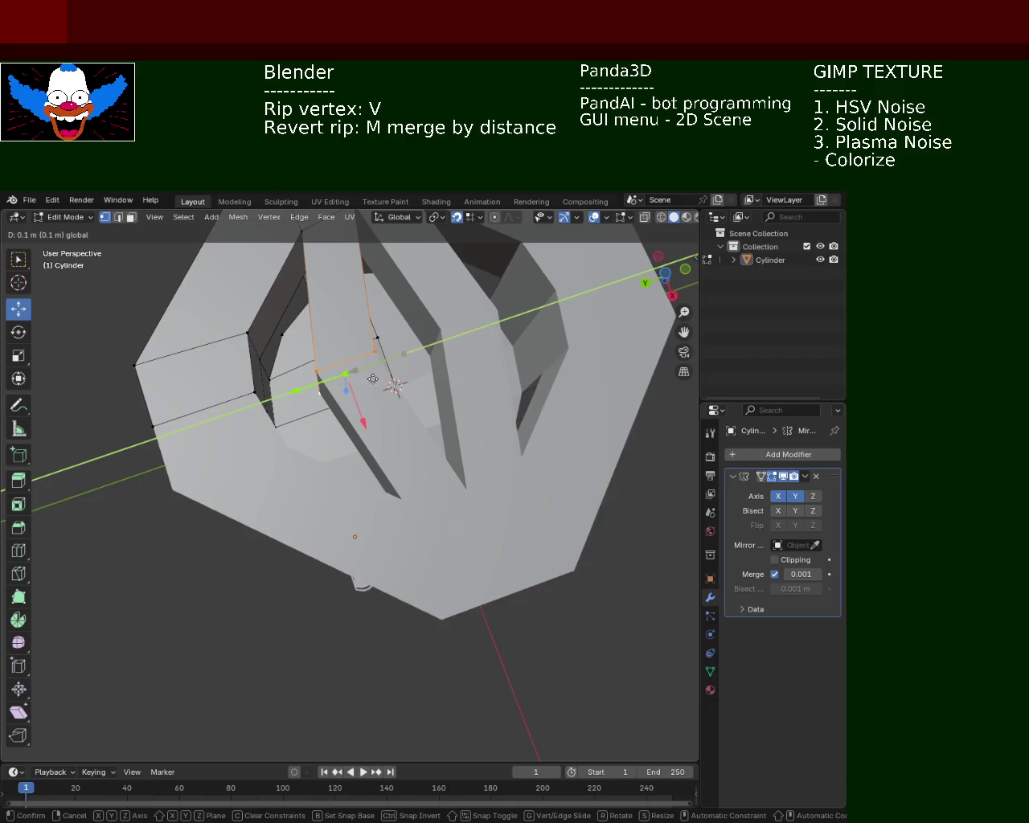
pyautogui.click(366, 355)
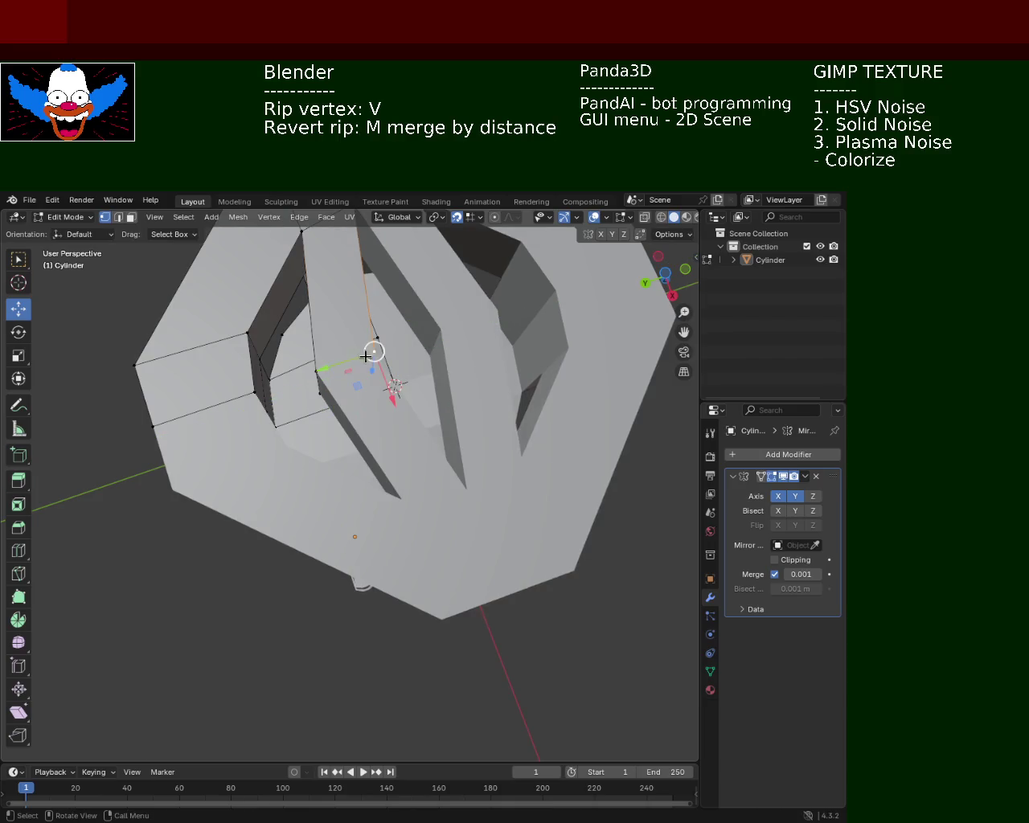
pyautogui.press('g')
pyautogui.press('y')
pyautogui.click(372, 359)
pyautogui.moveTo(373, 358)
pyautogui.mouseDown(button='middle')
pyautogui.moveTo(389, 571)
pyautogui.moveTo(358, 535)
pyautogui.mouseUp(button='middle')
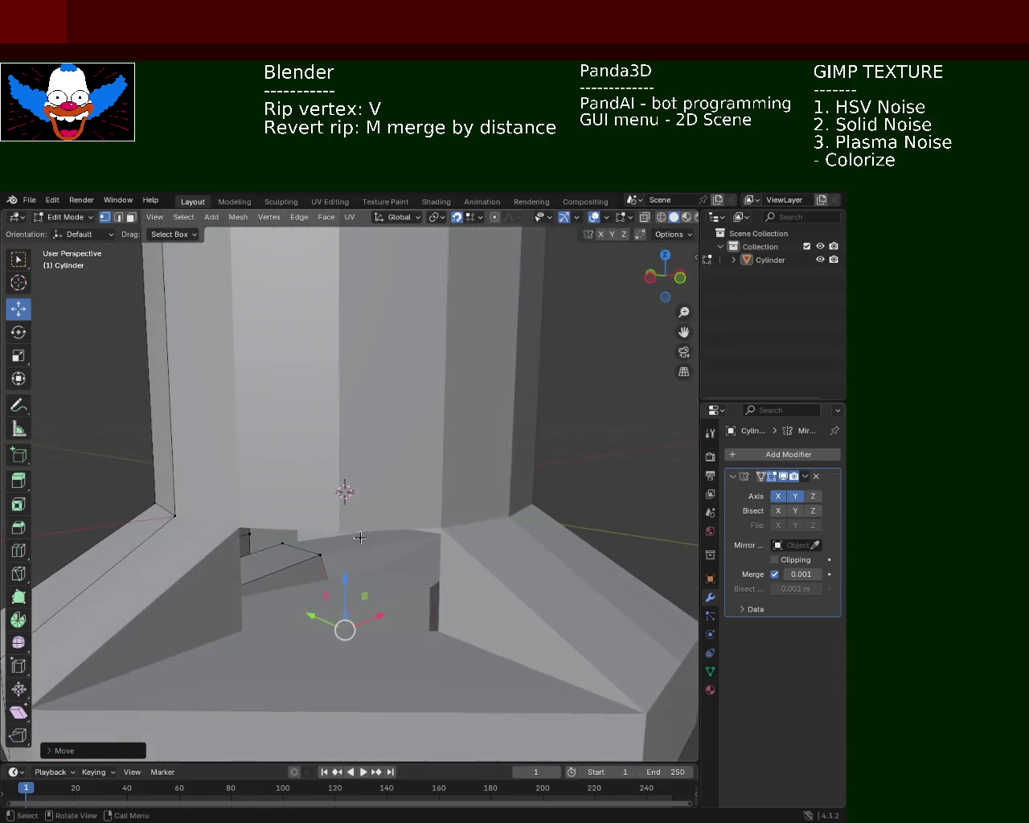
# Select another vertex in the base opening and move it along Y.
pyautogui.click(314, 553)
pyautogui.click(319, 554)
pyautogui.press('g')
pyautogui.press('y')
pyautogui.click(323, 569)
pyautogui.scroll(-3, 358, 519)
pyautogui.scroll(-3, 379, 540)
pyautogui.moveTo(380, 541)
pyautogui.mouseDown(button='middle')
pyautogui.moveTo(340, 563)
pyautogui.moveTo(268, 572)
pyautogui.moveTo(188, 545)
pyautogui.moveTo(298, 402)
pyautogui.moveTo(356, 433)
pyautogui.moveTo(321, 459)
pyautogui.moveTo(343, 393)
pyautogui.moveTo(396, 508)
pyautogui.moveTo(375, 510)
pyautogui.moveTo(372, 535)
pyautogui.moveTo(364, 527)
pyautogui.mouseUp(button='middle')
# Slide more opening vertices along Y, finishing with a 0.1 m Y move.
pyautogui.moveTo(333, 530); pyautogui.dragTo(384, 529)
pyautogui.moveTo(384, 529)
pyautogui.mouseDown(button='middle')
pyautogui.moveTo(386, 422)
pyautogui.moveTo(379, 459)
pyautogui.mouseUp(button='middle')
pyautogui.moveTo(367, 471); pyautogui.dragTo(356, 482)
pyautogui.moveTo(356, 482)
pyautogui.mouseDown(button='middle')
pyautogui.moveTo(363, 521)
pyautogui.moveTo(248, 449)
pyautogui.moveTo(281, 413)
pyautogui.moveTo(306, 496)
pyautogui.moveTo(305, 546)
pyautogui.moveTo(315, 547)
pyautogui.moveTo(292, 519)
pyautogui.moveTo(377, 523)
pyautogui.moveTo(427, 553)
pyautogui.moveTo(381, 552)
pyautogui.mouseUp(button='middle')
pyautogui.press('g')
pyautogui.press('y')
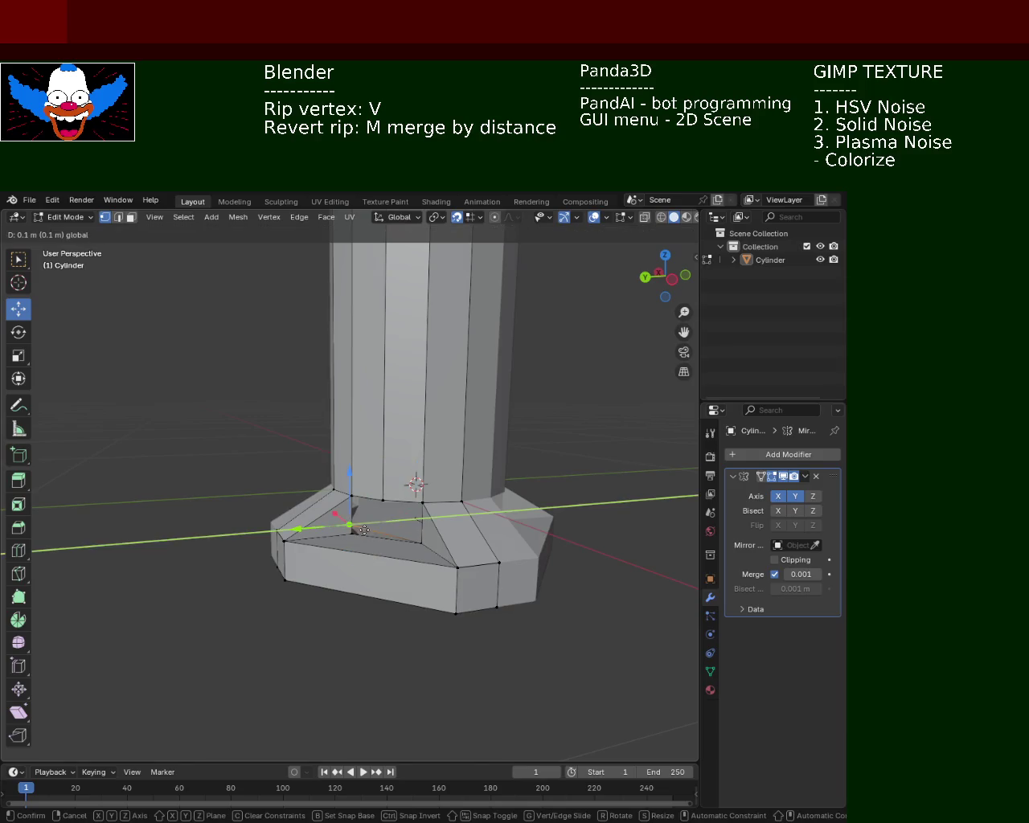
pyautogui.click(415, 528)
pyautogui.moveTo(416, 528)
pyautogui.mouseDown(button='middle')
pyautogui.moveTo(329, 524)
pyautogui.moveTo(346, 540)
pyautogui.moveTo(374, 525)
pyautogui.moveTo(357, 520)
pyautogui.moveTo(438, 526)
pyautogui.moveTo(320, 522)
pyautogui.moveTo(212, 546)
pyautogui.moveTo(177, 503)
pyautogui.moveTo(174, 528)
pyautogui.moveTo(299, 520)
pyautogui.moveTo(354, 531)
pyautogui.moveTo(394, 482)
pyautogui.moveTo(434, 551)
pyautogui.moveTo(436, 521)
pyautogui.moveTo(366, 524)
pyautogui.moveTo(338, 476)
pyautogui.moveTo(341, 438)
pyautogui.moveTo(239, 511)
pyautogui.moveTo(332, 526)
pyautogui.moveTo(443, 516)
pyautogui.moveTo(453, 494)
pyautogui.moveTo(436, 425)
pyautogui.moveTo(394, 542)
pyautogui.moveTo(424, 526)
pyautogui.moveTo(434, 492)
pyautogui.moveTo(426, 494)
pyautogui.moveTo(454, 503)
pyautogui.moveTo(398, 482)
pyautogui.mouseUp(button='middle')
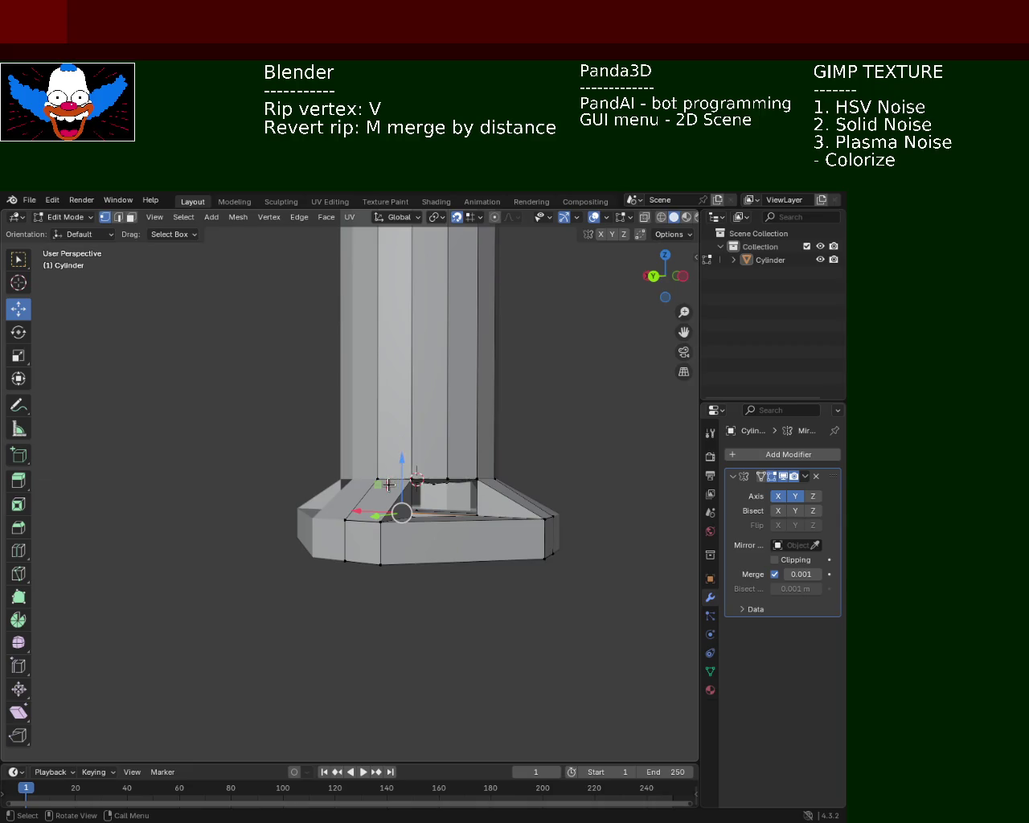
# Try raising the front-right base corner vertex, then undo that move.
pyautogui.moveTo(389, 486)
pyautogui.mouseDown(button='middle')
pyautogui.moveTo(456, 540)
pyautogui.moveTo(482, 547)
pyautogui.mouseUp(button='middle')
pyautogui.click(503, 557)
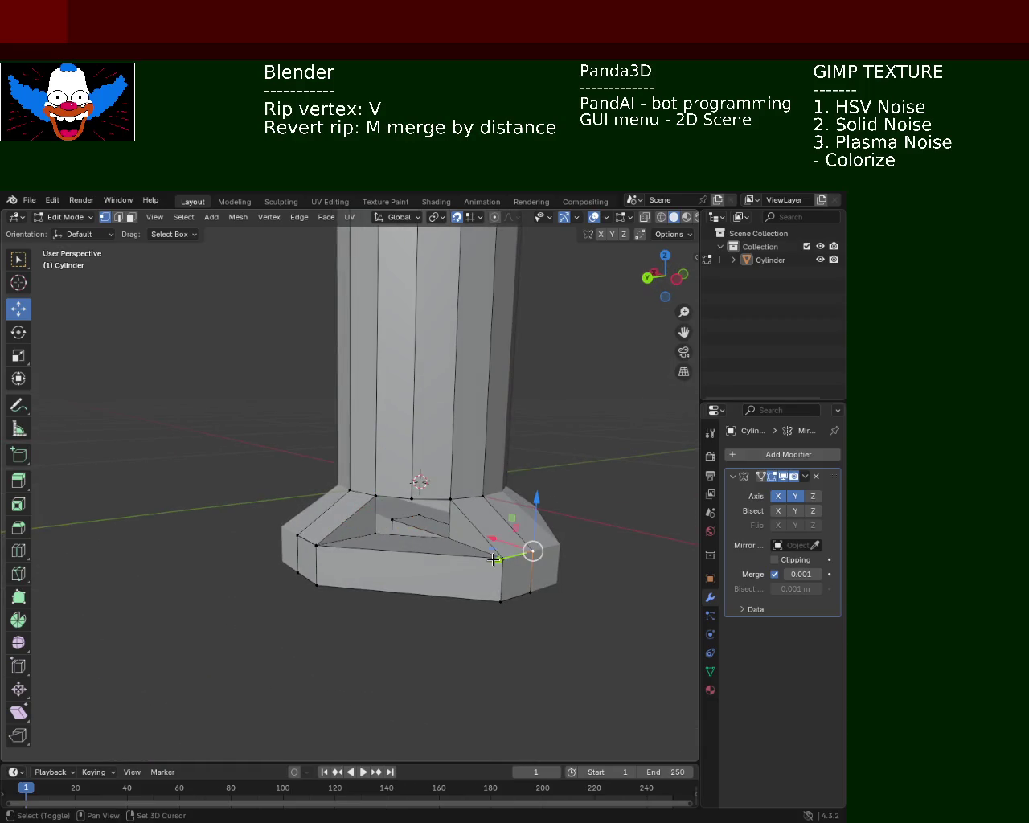
pyautogui.moveTo(525, 524); pyautogui.dragTo(526, 500)
pyautogui.moveTo(521, 514); pyautogui.dragTo(572, 533, button='middle')
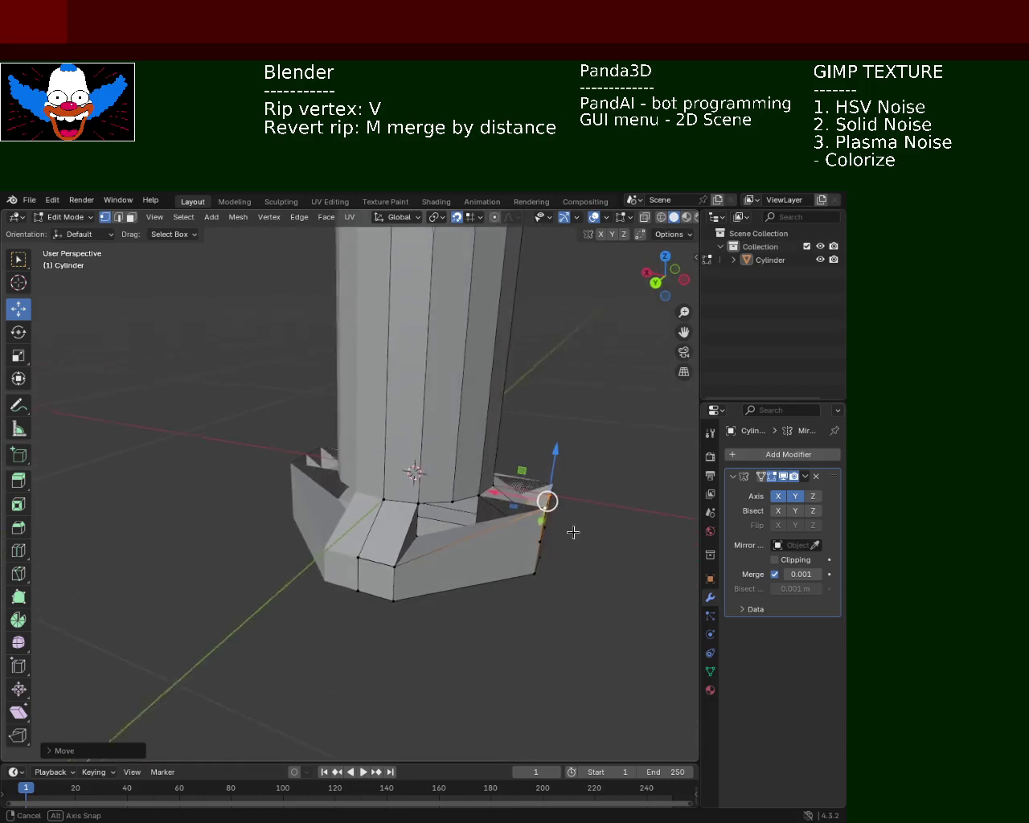
pyautogui.hotkey('ctrl', 'z')
pyautogui.moveTo(487, 518); pyautogui.dragTo(137, 239, button='middle')
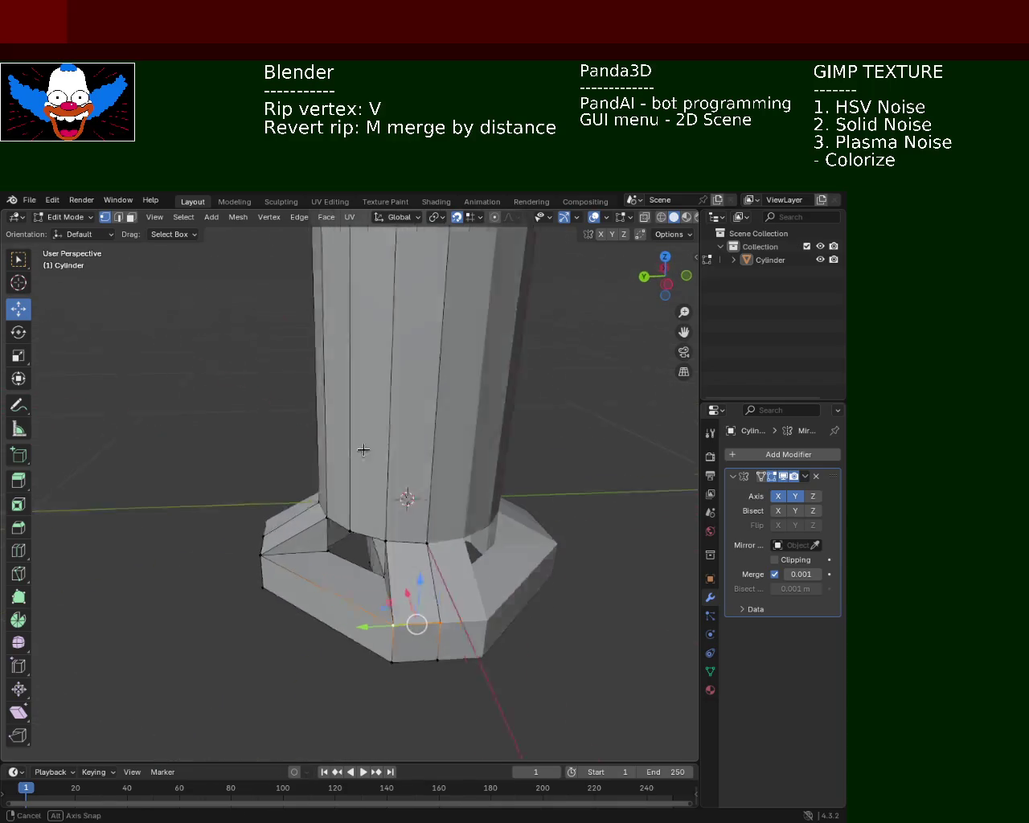
# Move the base's front edge vertically and save light_pole_2.blend.
pyautogui.click(118, 217)
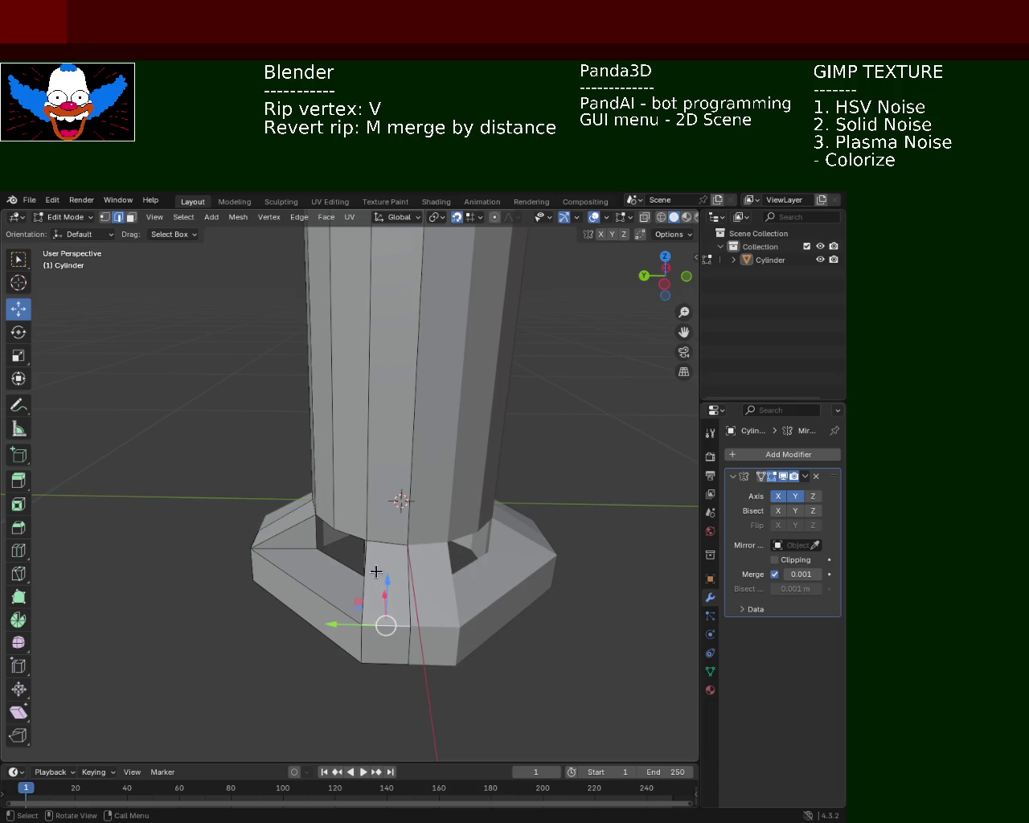
pyautogui.moveTo(386, 621); pyautogui.dragTo(386, 611)
pyautogui.moveTo(386, 611)
pyautogui.mouseDown(button='middle')
pyautogui.moveTo(523, 560)
pyautogui.moveTo(431, 480)
pyautogui.moveTo(469, 568)
pyautogui.moveTo(445, 577)
pyautogui.mouseUp(button='middle')
pyautogui.moveTo(463, 508); pyautogui.dragTo(507, 481, button='middle')
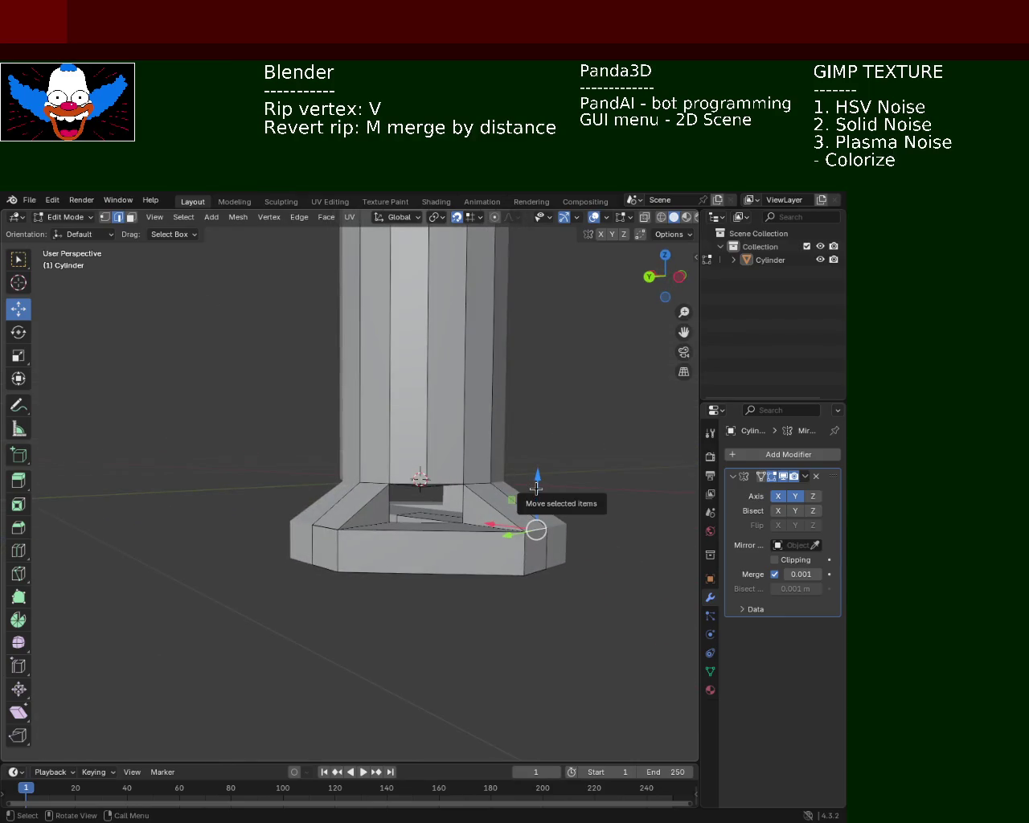
pyautogui.hotkey('ctrl', 's')
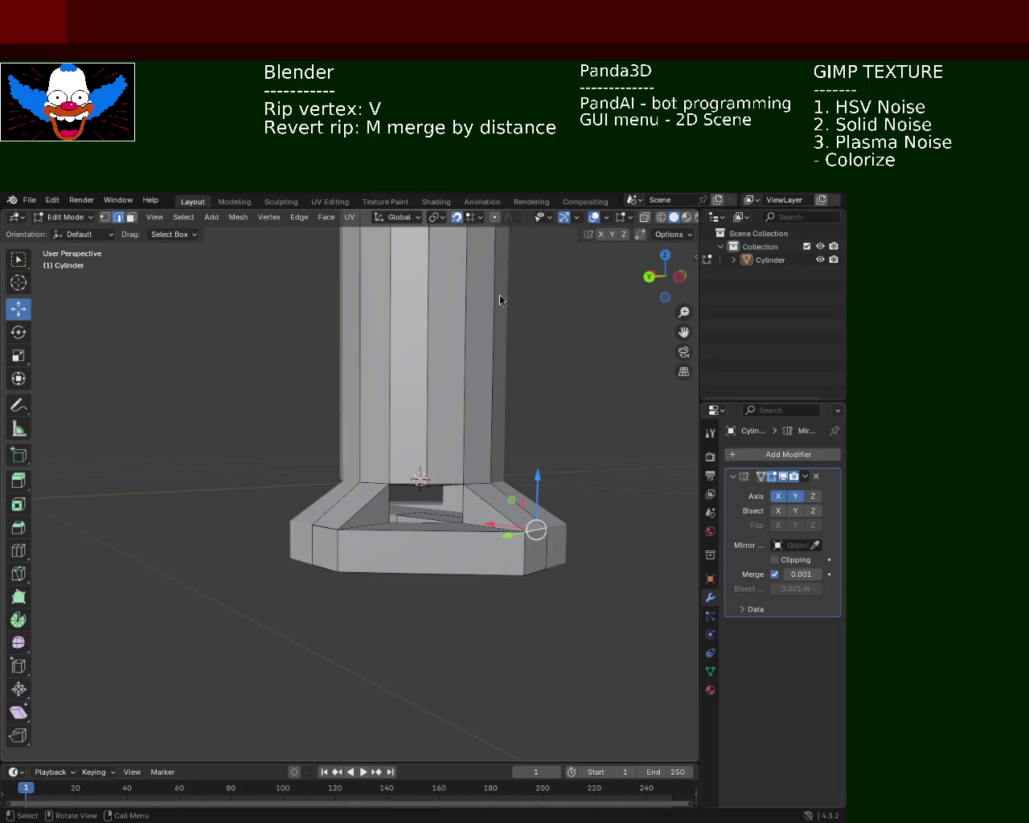
pyautogui.moveTo(552, 376)
pyautogui.mouseDown(button='middle')
pyautogui.moveTo(384, 395)
pyautogui.moveTo(416, 582)
pyautogui.moveTo(494, 535)
pyautogui.moveTo(271, 537)
pyautogui.moveTo(374, 547)
pyautogui.mouseUp(button='middle')
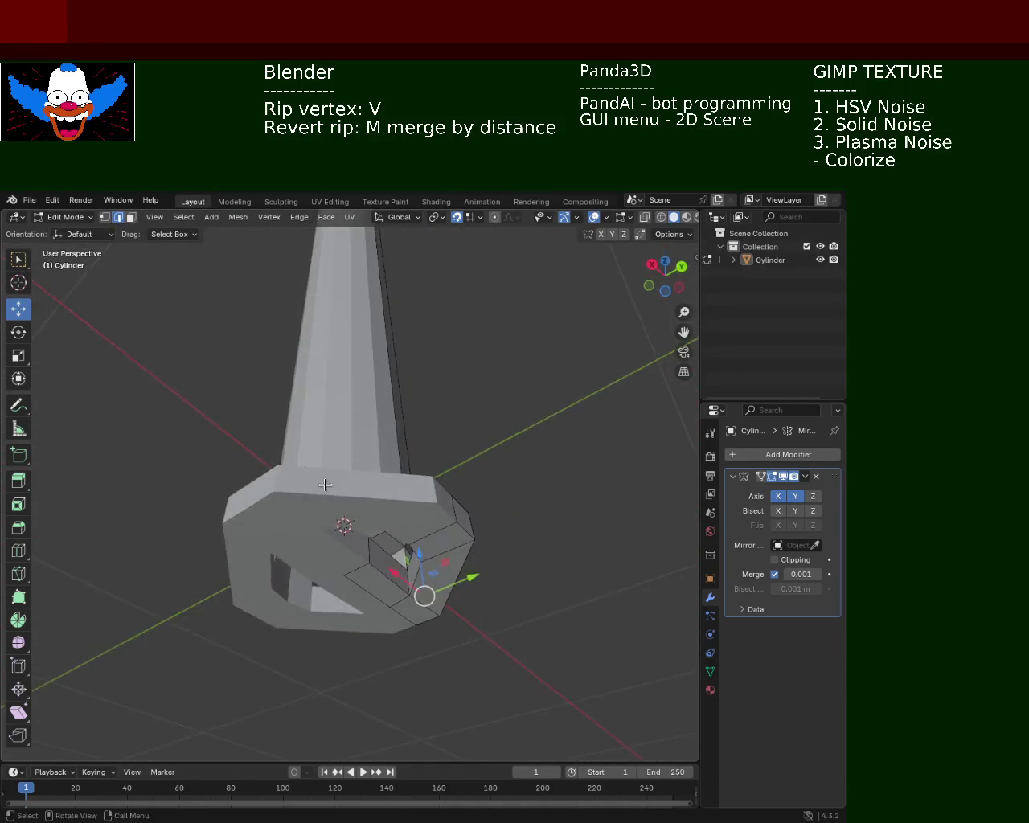
pyautogui.moveTo(318, 521); pyautogui.dragTo(407, 465, button='middle')
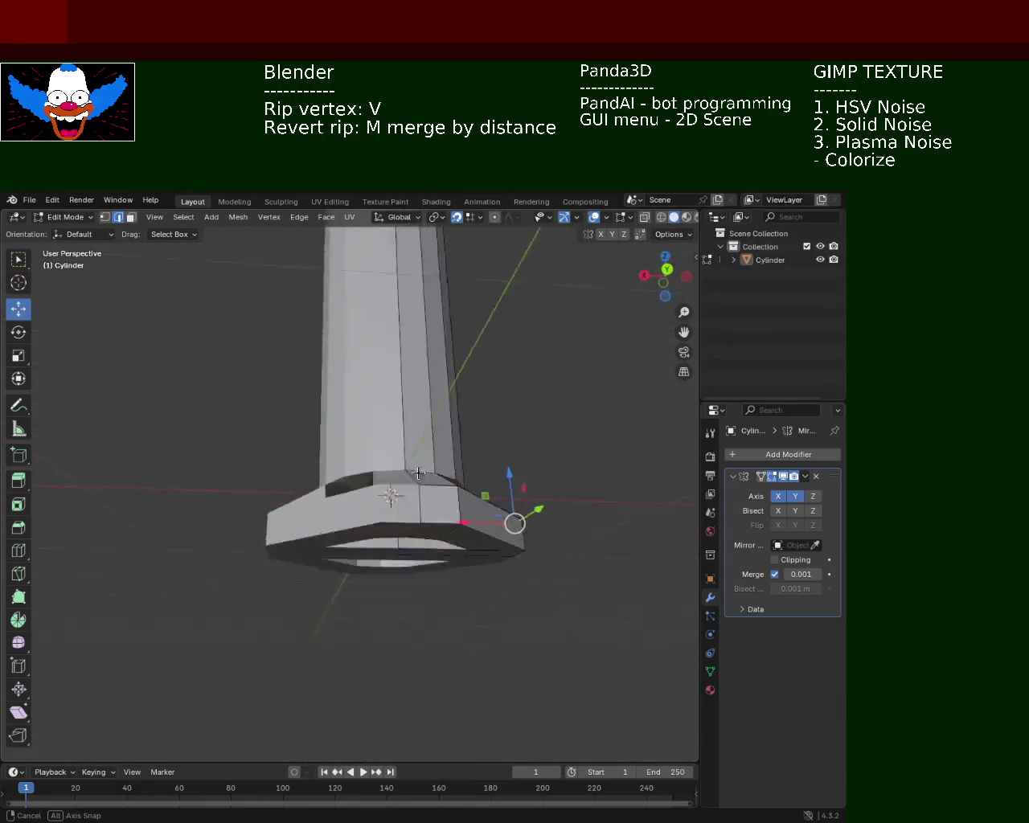
pyautogui.moveTo(407, 465); pyautogui.dragTo(414, 554, button='middle')
pyautogui.hotkey('ctrl', 's')
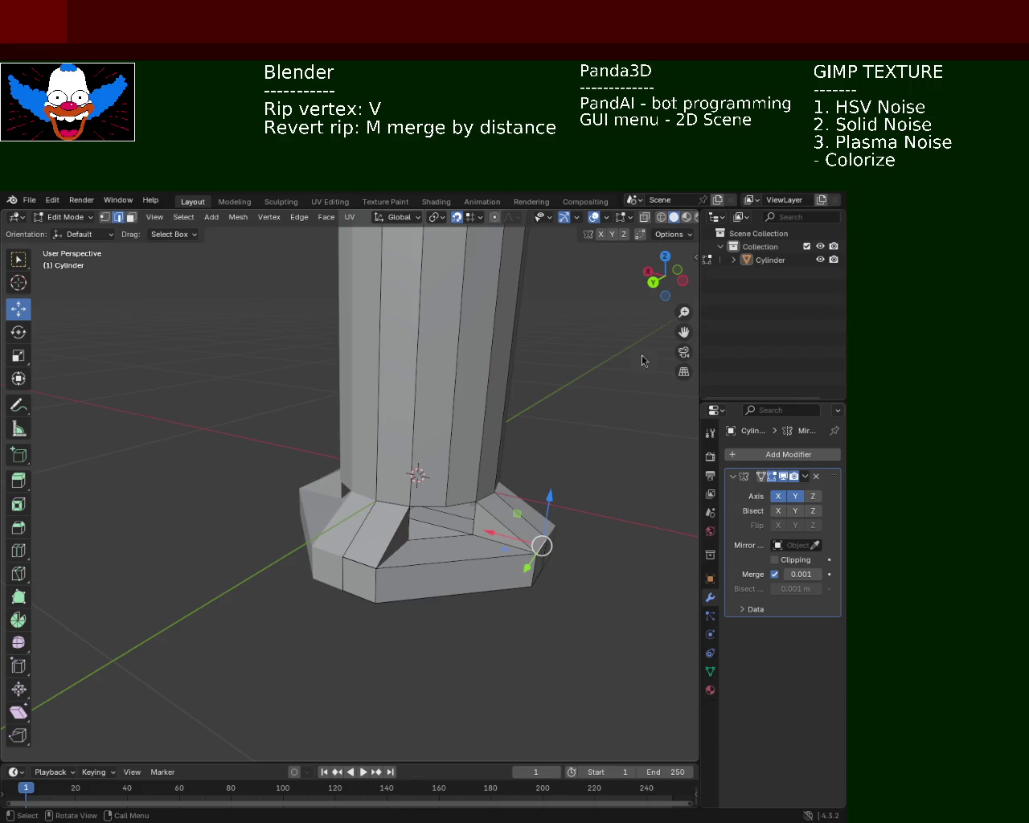
# From a frontal view, switch to vertex select and pick a vertex on the base.
pyautogui.moveTo(549, 414)
pyautogui.mouseDown(button='middle')
pyautogui.moveTo(409, 333)
pyautogui.moveTo(407, 480)
pyautogui.mouseUp(button='middle')
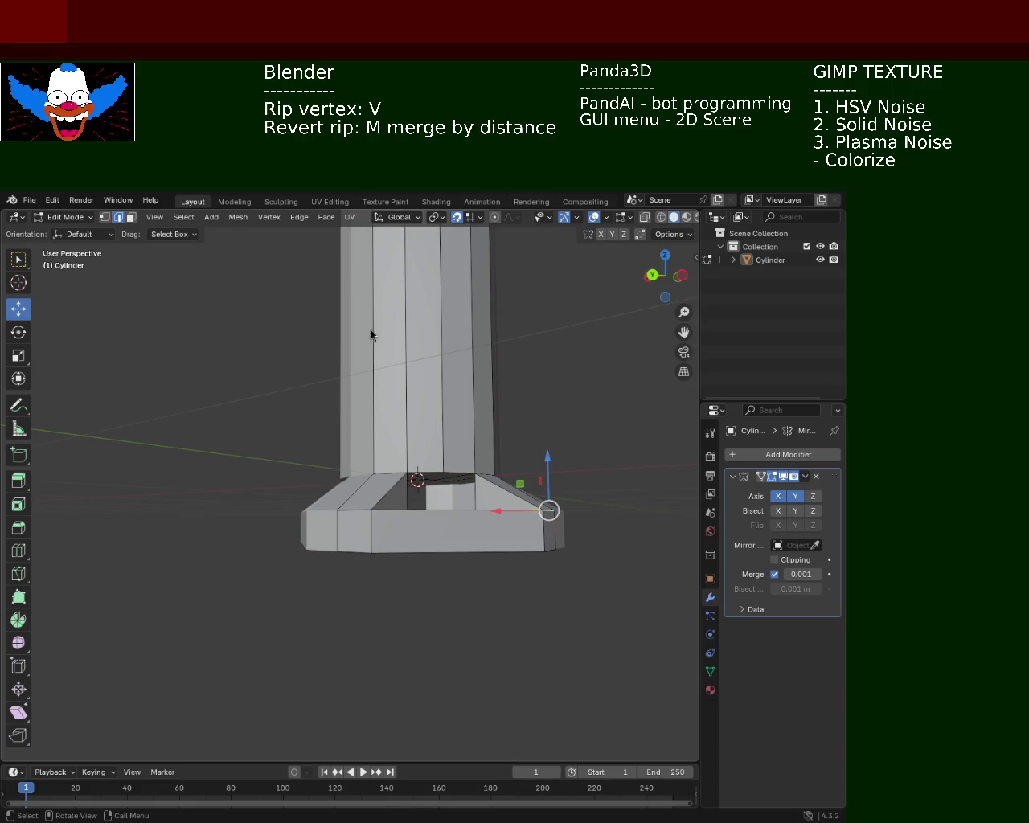
pyautogui.moveTo(427, 444)
pyautogui.mouseDown(button='middle')
pyautogui.moveTo(306, 428)
pyautogui.moveTo(416, 501)
pyautogui.moveTo(477, 356)
pyautogui.moveTo(496, 367)
pyautogui.moveTo(464, 314)
pyautogui.moveTo(416, 477)
pyautogui.moveTo(467, 415)
pyautogui.moveTo(428, 436)
pyautogui.mouseUp(button='middle')
pyautogui.click(105, 218)
pyautogui.click(390, 515)
pyautogui.moveTo(391, 516)
pyautogui.mouseDown(button='middle')
pyautogui.moveTo(453, 561)
pyautogui.moveTo(476, 524)
pyautogui.moveTo(409, 514)
pyautogui.moveTo(378, 494)
pyautogui.moveTo(454, 514)
pyautogui.moveTo(426, 518)
pyautogui.mouseUp(button='middle')
# Subdivide the edge inside the base opening.
pyautogui.press('m')
pyautogui.click(463, 522)
pyautogui.hotkey('ctrl', 'e')
pyautogui.click(349, 504)
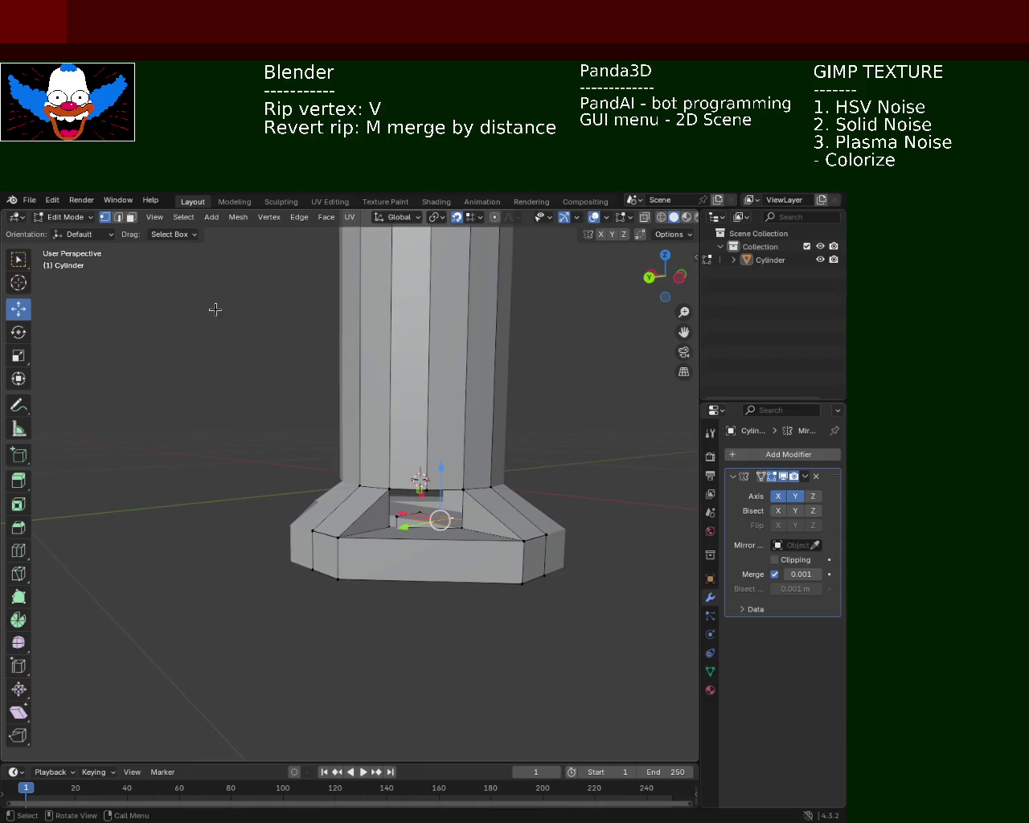
# In face select mode, raise the selected face along Z.
pyautogui.press('2')
pyautogui.click(131, 218)
pyautogui.press('g')
pyautogui.press('z')
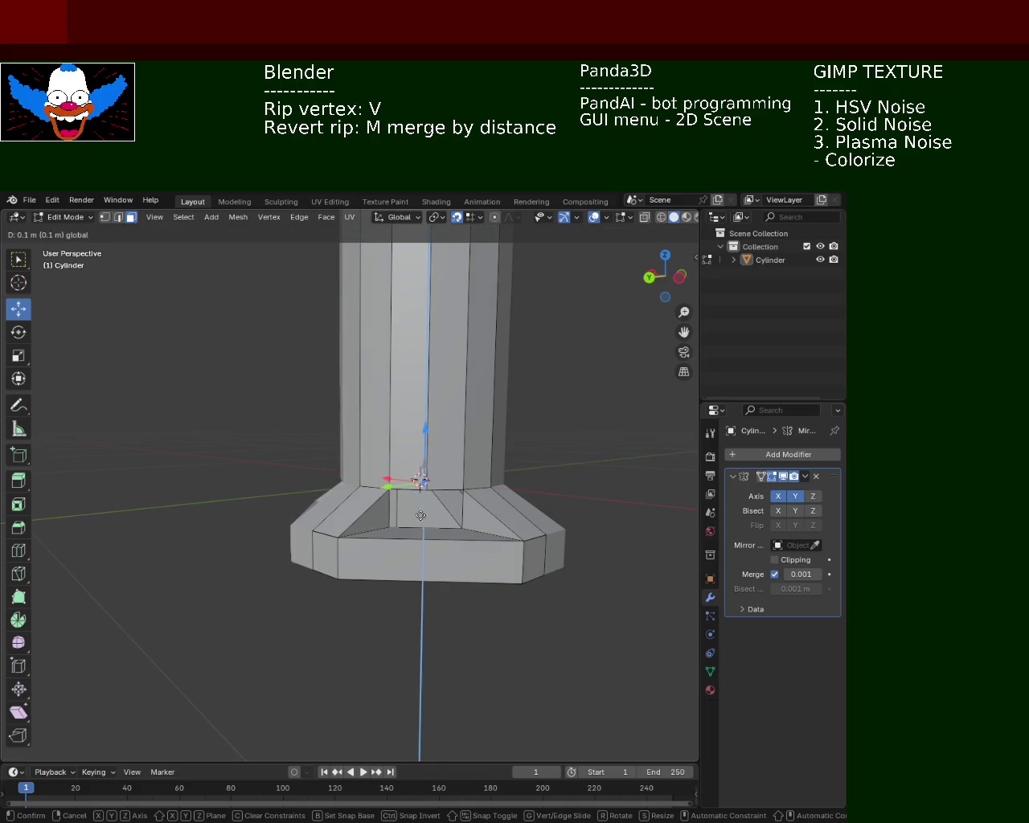
pyautogui.moveTo(420, 513)
pyautogui.mouseDown(button='middle')
pyautogui.moveTo(434, 405)
pyautogui.moveTo(441, 528)
pyautogui.moveTo(526, 514)
pyautogui.moveTo(416, 515)
pyautogui.moveTo(431, 487)
pyautogui.moveTo(298, 494)
pyautogui.moveTo(423, 508)
pyautogui.moveTo(600, 503)
pyautogui.moveTo(601, 530)
pyautogui.moveTo(590, 490)
pyautogui.moveTo(684, 491)
pyautogui.moveTo(12, 470)
pyautogui.moveTo(185, 475)
pyautogui.moveTo(440, 536)
pyautogui.moveTo(467, 566)
pyautogui.moveTo(384, 567)
pyautogui.moveTo(493, 556)
pyautogui.moveTo(502, 545)
pyautogui.moveTo(478, 551)
pyautogui.moveTo(441, 486)
pyautogui.moveTo(466, 452)
pyautogui.moveTo(322, 489)
pyautogui.mouseUp(button='middle')
pyautogui.click(429, 458)
# Move the selection about 0.05 m with X excluded, then turn off X and Y mirroring.
pyautogui.scroll(3, 466, 452)
pyautogui.scroll(2, 451, 485)
pyautogui.press('v')
pyautogui.hotkey('shift', 'x')
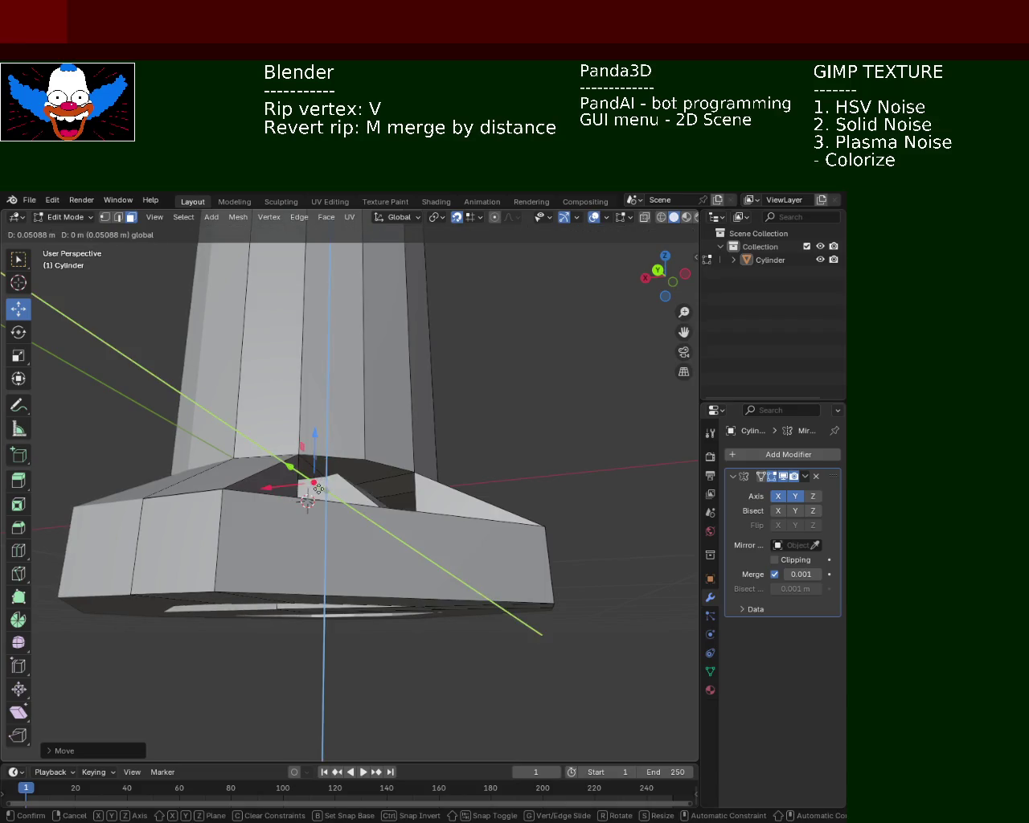
pyautogui.click(331, 490)
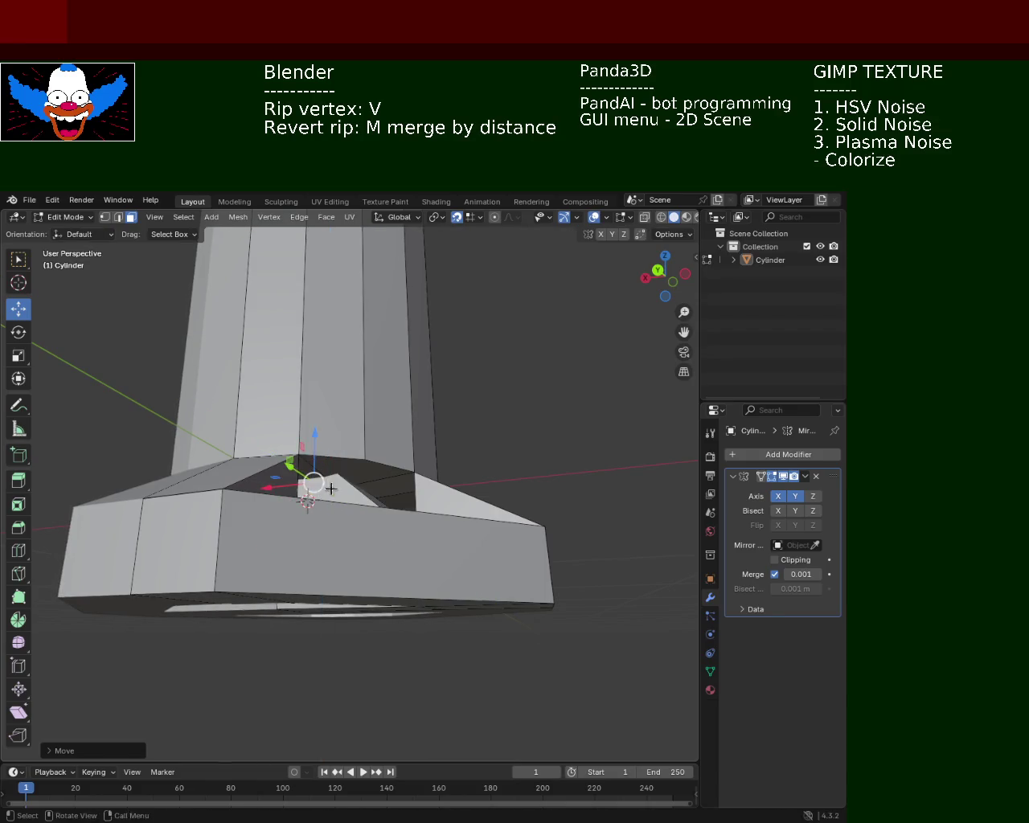
pyautogui.moveTo(330, 489); pyautogui.dragTo(354, 555, button='middle')
pyautogui.moveTo(777, 501); pyautogui.dragTo(796, 498)
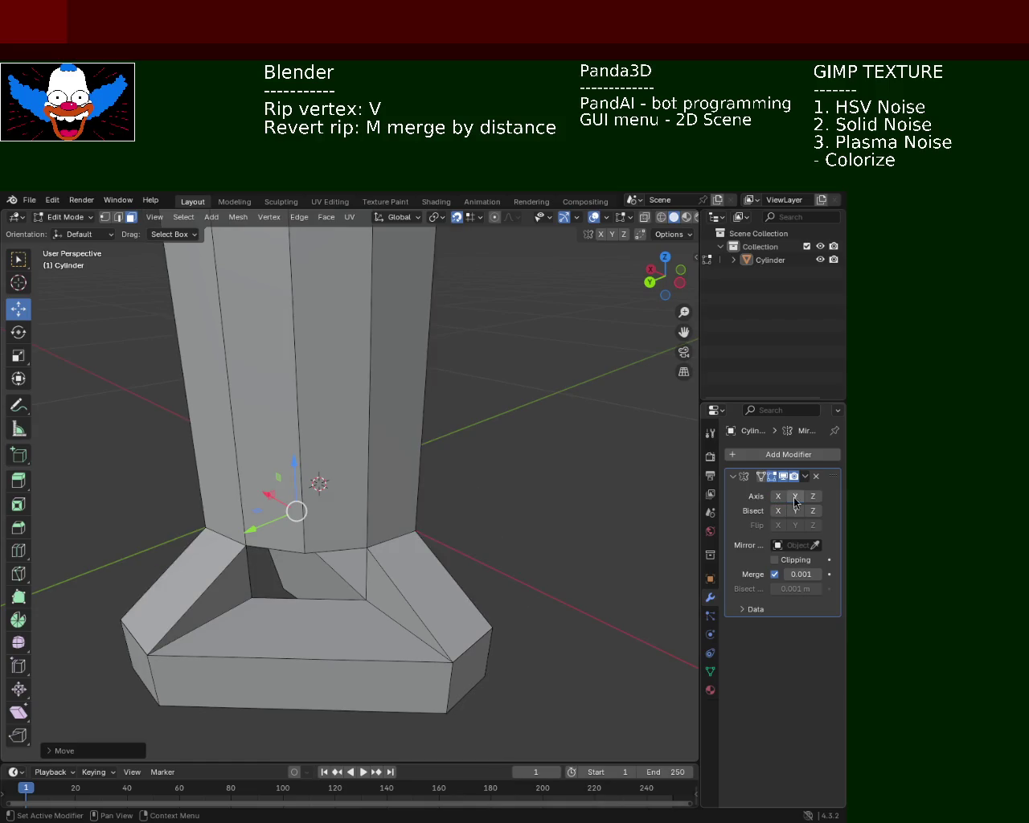
# Lower the inner base face along Z.
pyautogui.moveTo(402, 503)
pyautogui.mouseDown(button='middle')
pyautogui.moveTo(326, 501)
pyautogui.moveTo(420, 530)
pyautogui.moveTo(418, 481)
pyautogui.moveTo(405, 555)
pyautogui.moveTo(384, 572)
pyautogui.mouseUp(button='middle')
pyautogui.scroll(3, 421, 530)
pyautogui.moveTo(355, 514); pyautogui.dragTo(353, 535)
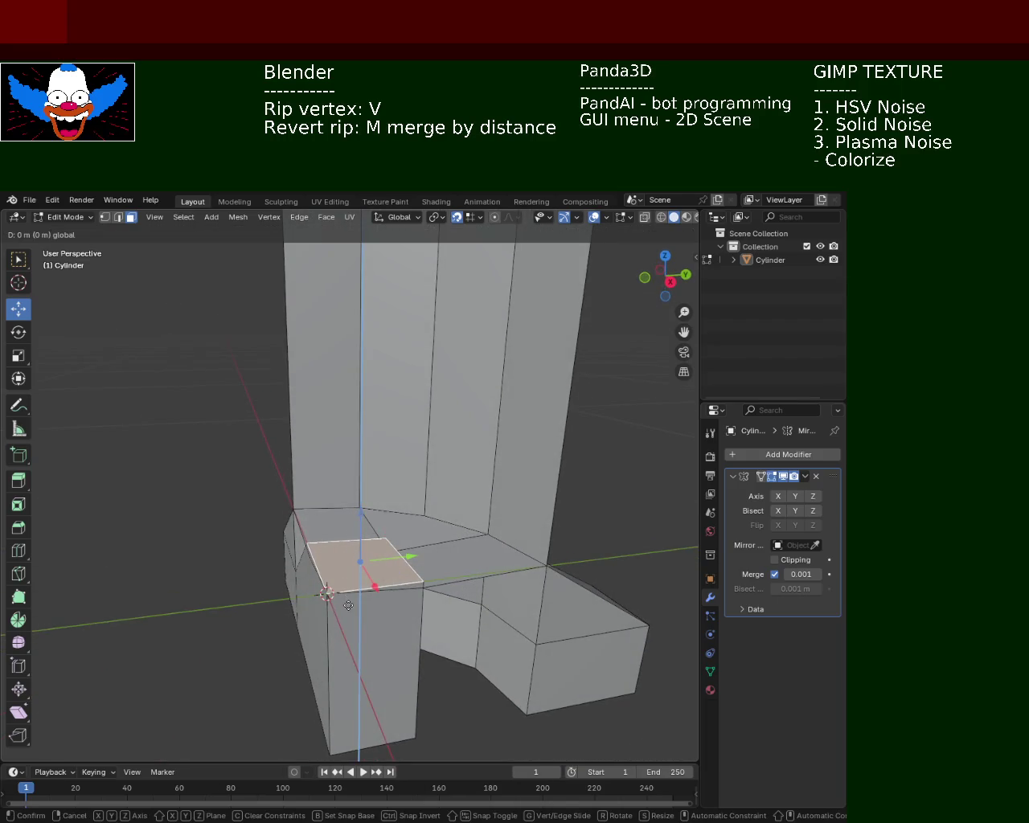
pyautogui.moveTo(347, 603); pyautogui.dragTo(350, 639)
pyautogui.moveTo(350, 639)
pyautogui.mouseDown(button='middle')
pyautogui.moveTo(338, 544)
pyautogui.moveTo(184, 393)
pyautogui.mouseUp(button='middle')
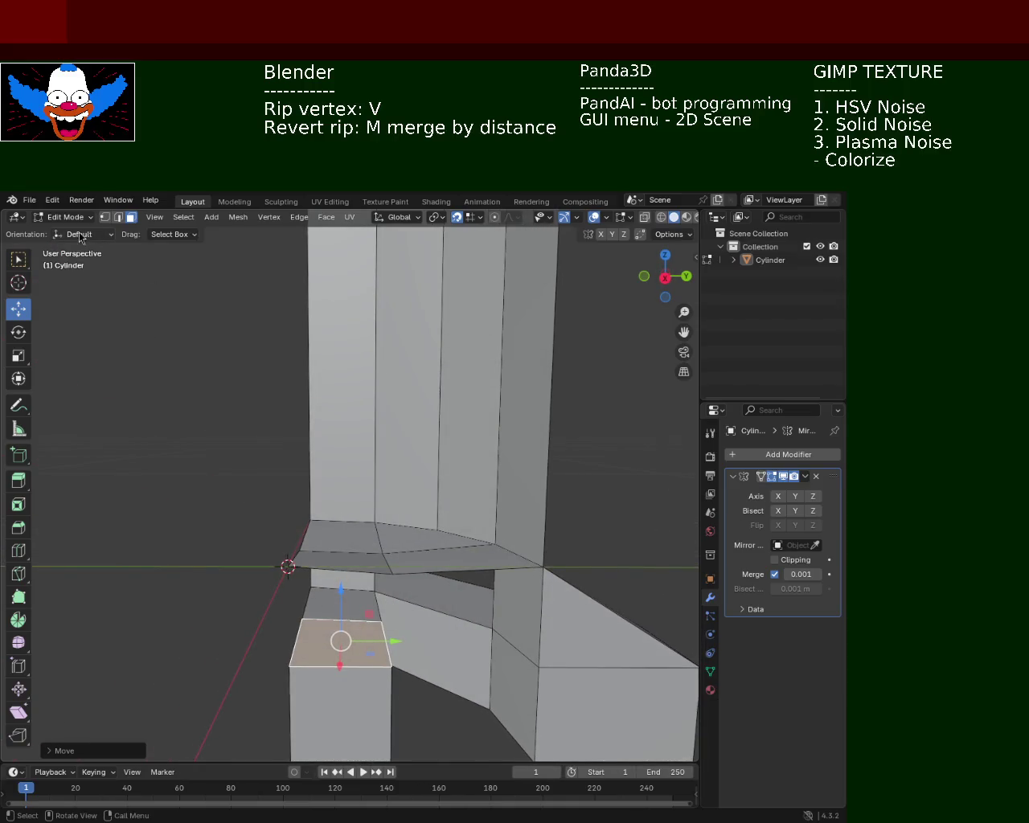
# In vertex mode, raise two corner vertices of the leg along Z.
pyautogui.click(105, 223)
pyautogui.moveTo(265, 466); pyautogui.dragTo(289, 496, button='middle')
pyautogui.click(385, 545)
pyautogui.moveTo(387, 500); pyautogui.dragTo(392, 507)
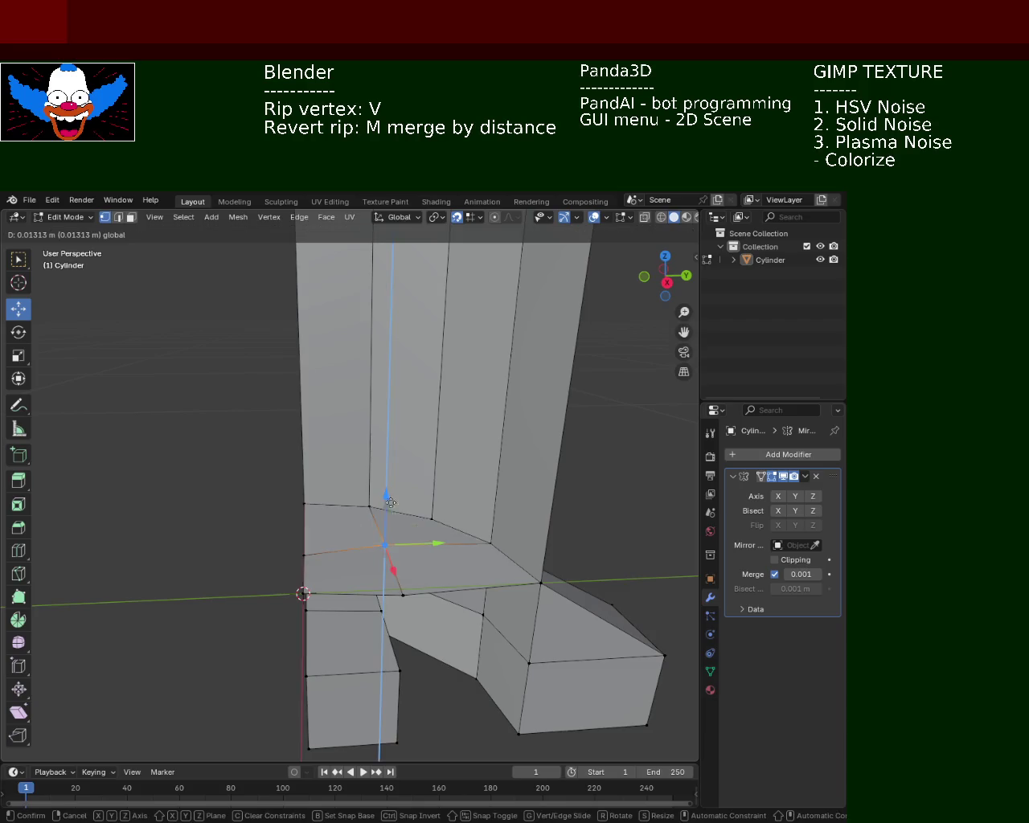
pyautogui.click(388, 496)
pyautogui.click(304, 554)
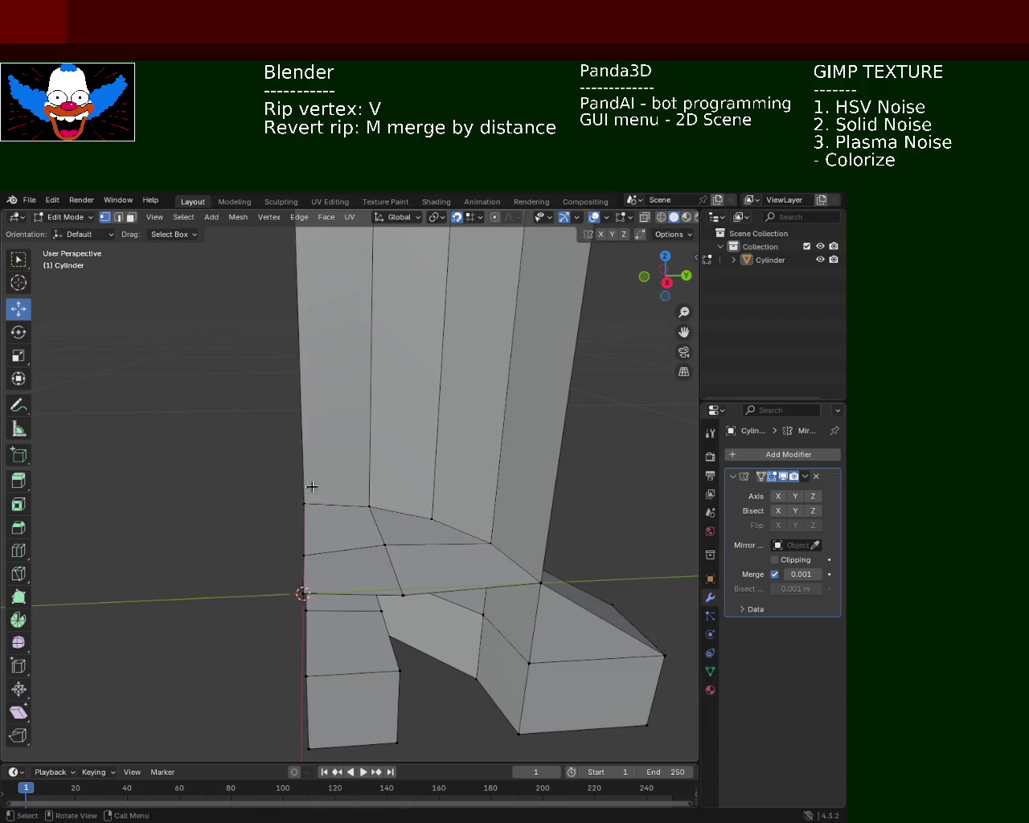
pyautogui.press('g')
pyautogui.press('z')
pyautogui.click(312, 537)
# Nudge the next corner and left-edge vertices along Z to level the leg.
pyautogui.click(403, 594)
pyautogui.press('g')
pyautogui.press('z')
pyautogui.click(302, 588)
pyautogui.click(301, 589)
pyautogui.press('g')
pyautogui.press('z')
pyautogui.click(302, 591)
pyautogui.moveTo(303, 591)
pyautogui.mouseDown(button='middle')
pyautogui.moveTo(356, 469)
pyautogui.moveTo(352, 608)
pyautogui.moveTo(430, 613)
pyautogui.mouseUp(button='middle')
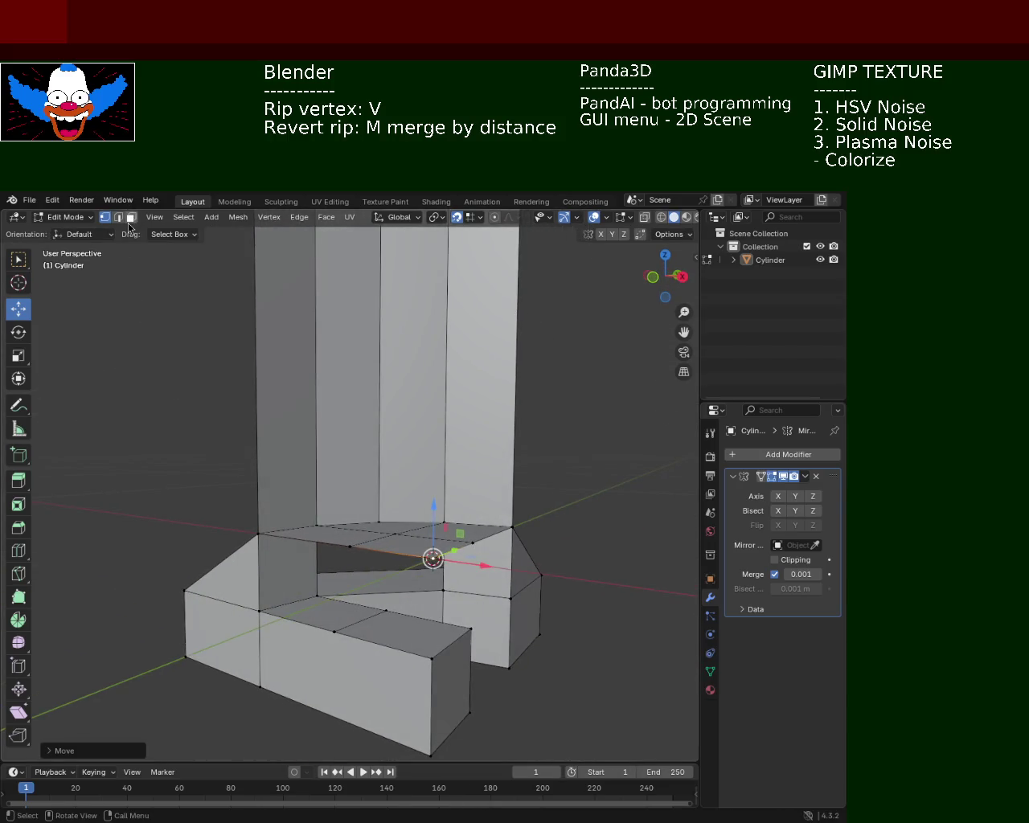
pyautogui.click(234, 402)
pyautogui.moveTo(234, 402)
pyautogui.mouseDown(button='middle')
pyautogui.moveTo(351, 471)
pyautogui.moveTo(403, 472)
pyautogui.moveTo(399, 555)
pyautogui.moveTo(397, 540)
pyautogui.mouseUp(button='middle')
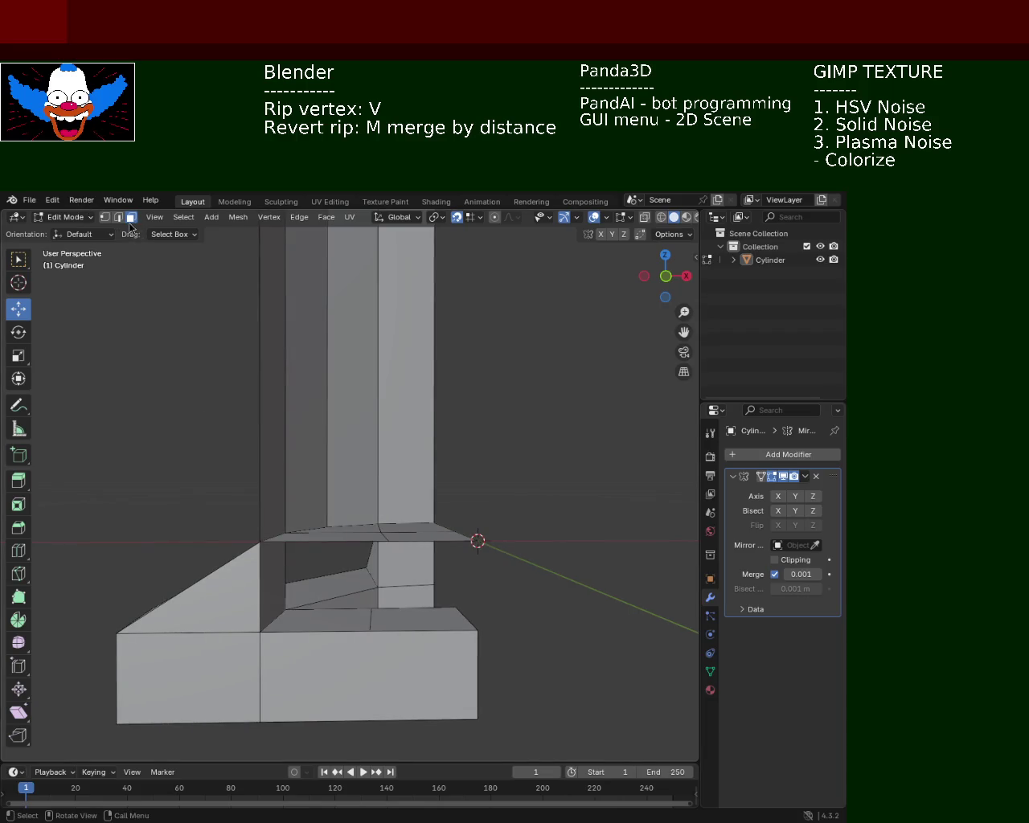
pyautogui.moveTo(458, 594)
pyautogui.mouseDown(button='middle')
pyautogui.moveTo(441, 526)
pyautogui.moveTo(423, 556)
pyautogui.moveTo(437, 575)
pyautogui.moveTo(438, 524)
pyautogui.mouseUp(button='middle')
# Extrude the leg's inner face downward along Z into a new block.
pyautogui.click(438, 524)
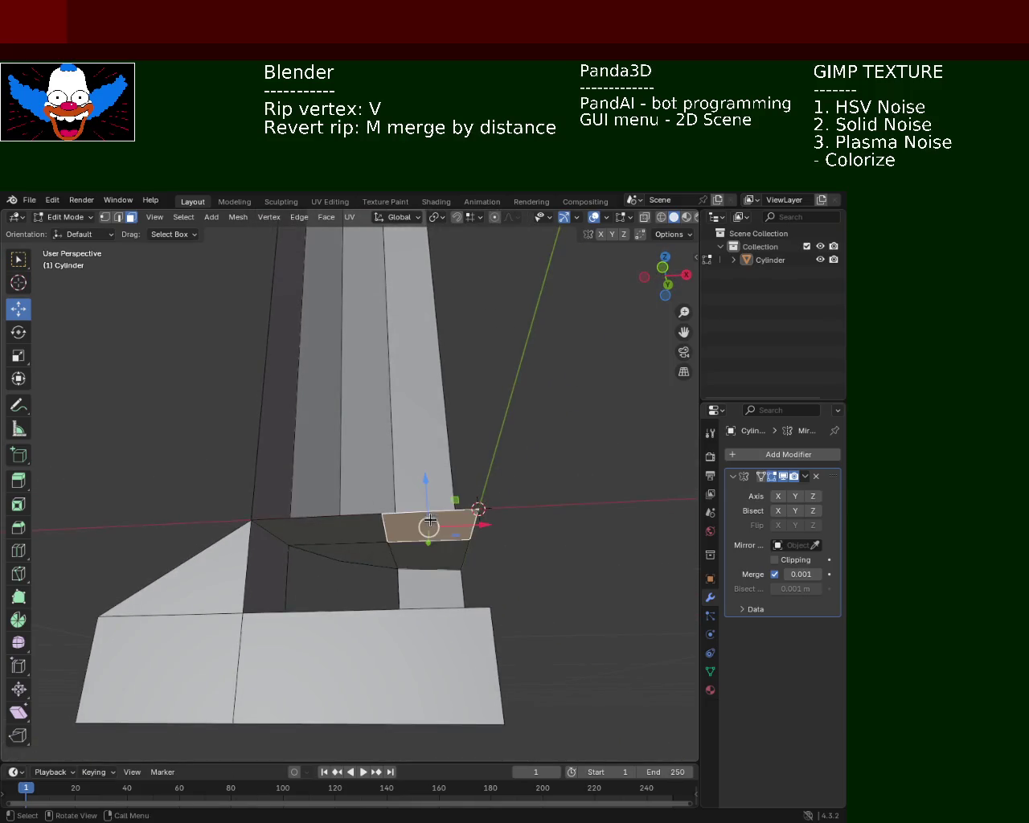
pyautogui.press('r')
pyautogui.click(438, 551)
pyautogui.hotkey('ctrl', 'z')
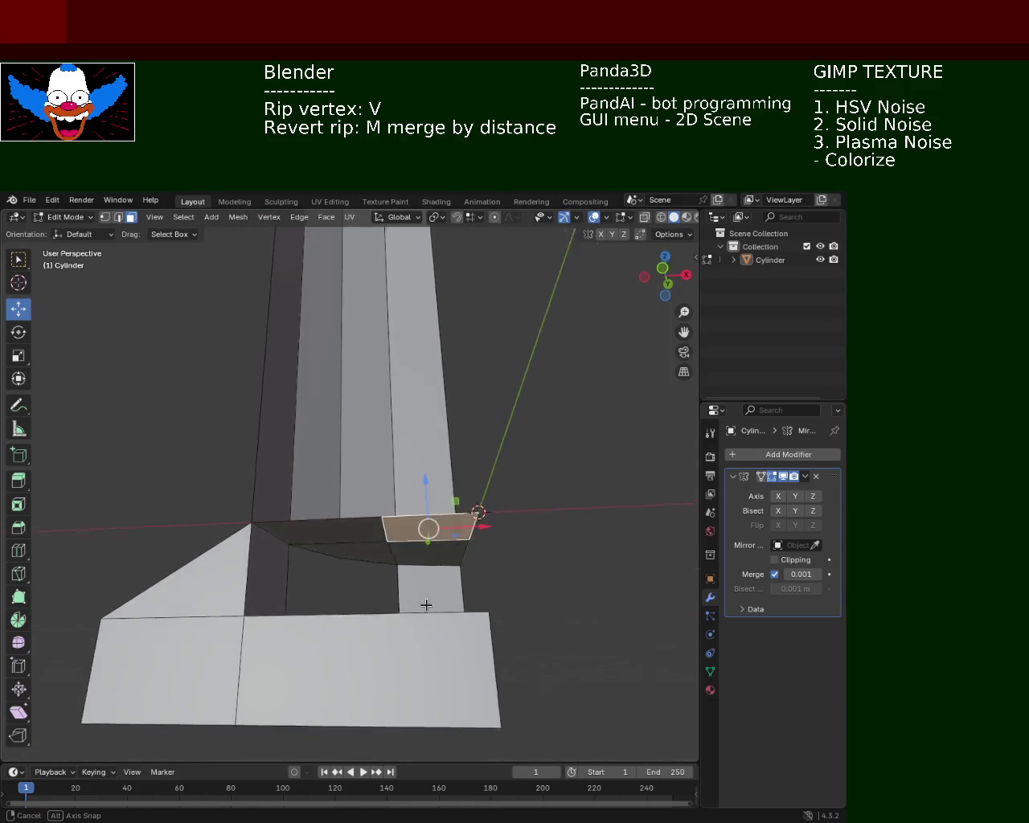
pyautogui.moveTo(425, 603); pyautogui.dragTo(442, 635, button='middle')
pyautogui.press('g')
pyautogui.press('z')
pyautogui.press('z')
pyautogui.click(451, 688)
# Merge two pairs of stray inner-step vertices At Last.
pyautogui.moveTo(451, 688)
pyautogui.mouseDown(button='middle')
pyautogui.moveTo(458, 681)
pyautogui.moveTo(422, 650)
pyautogui.moveTo(371, 646)
pyautogui.moveTo(296, 484)
pyautogui.mouseUp(button='middle')
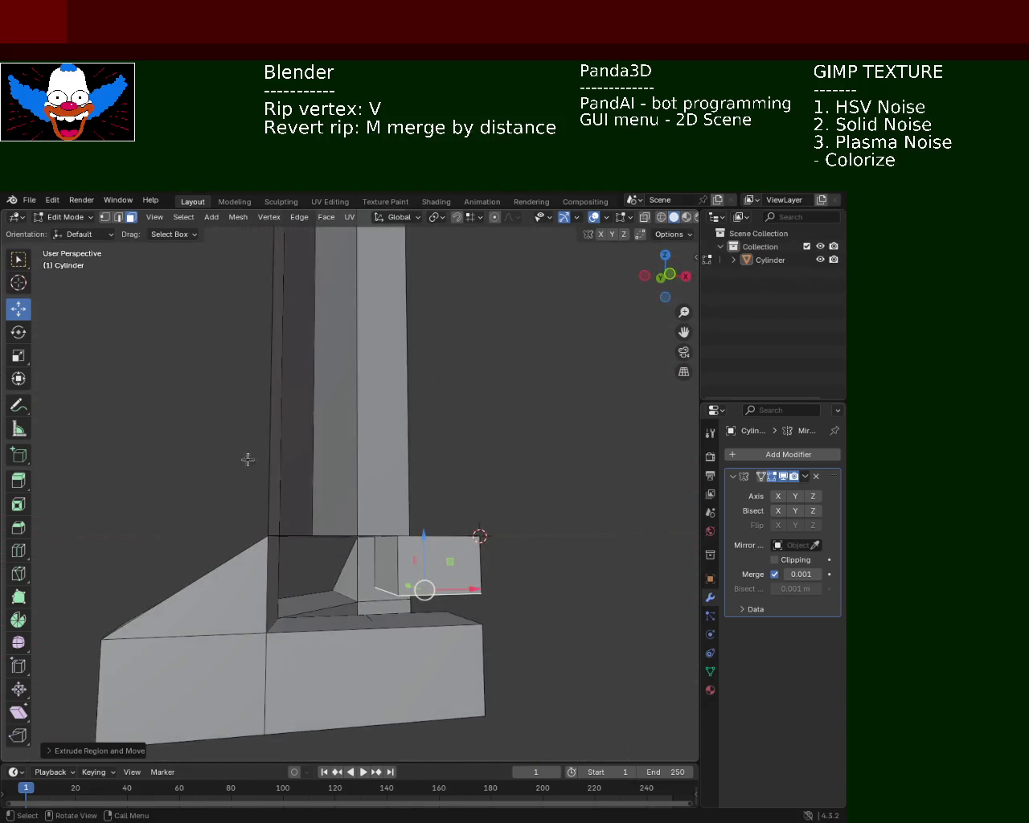
pyautogui.click(409, 599)
pyautogui.keyDown('shift'); pyautogui.click(380, 627); pyautogui.keyUp('shift')
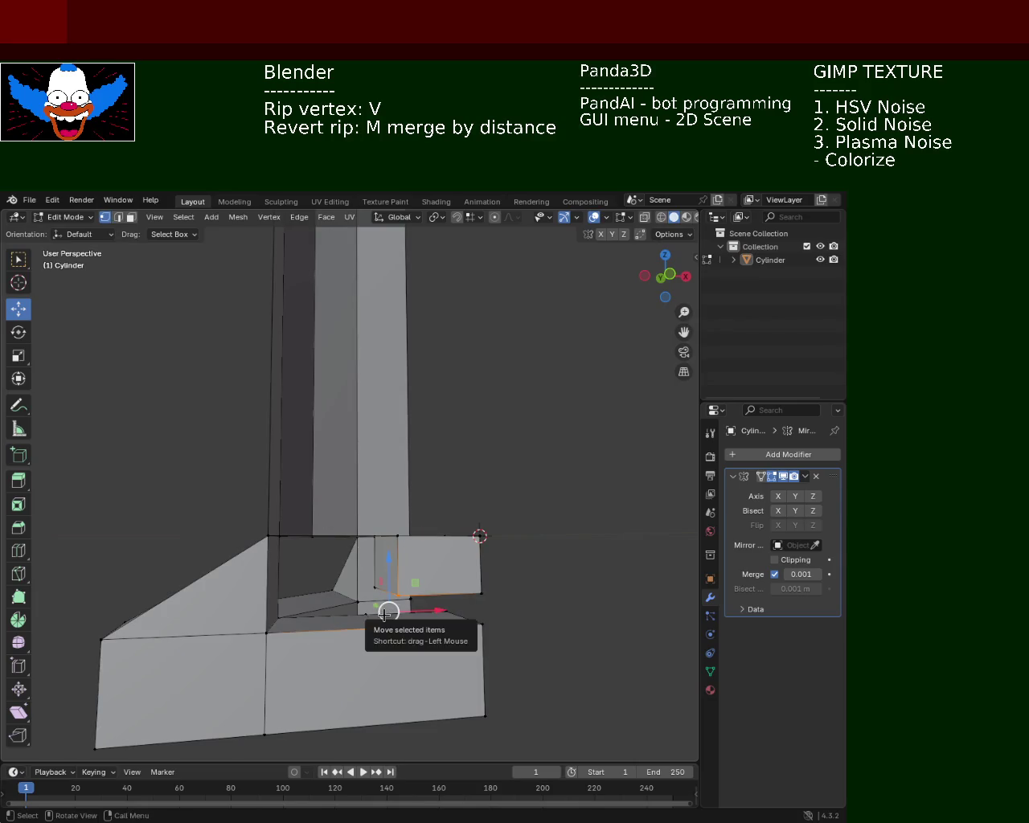
pyautogui.press('m')
pyautogui.click(390, 672)
pyautogui.moveTo(390, 654); pyautogui.dragTo(450, 639, button='middle')
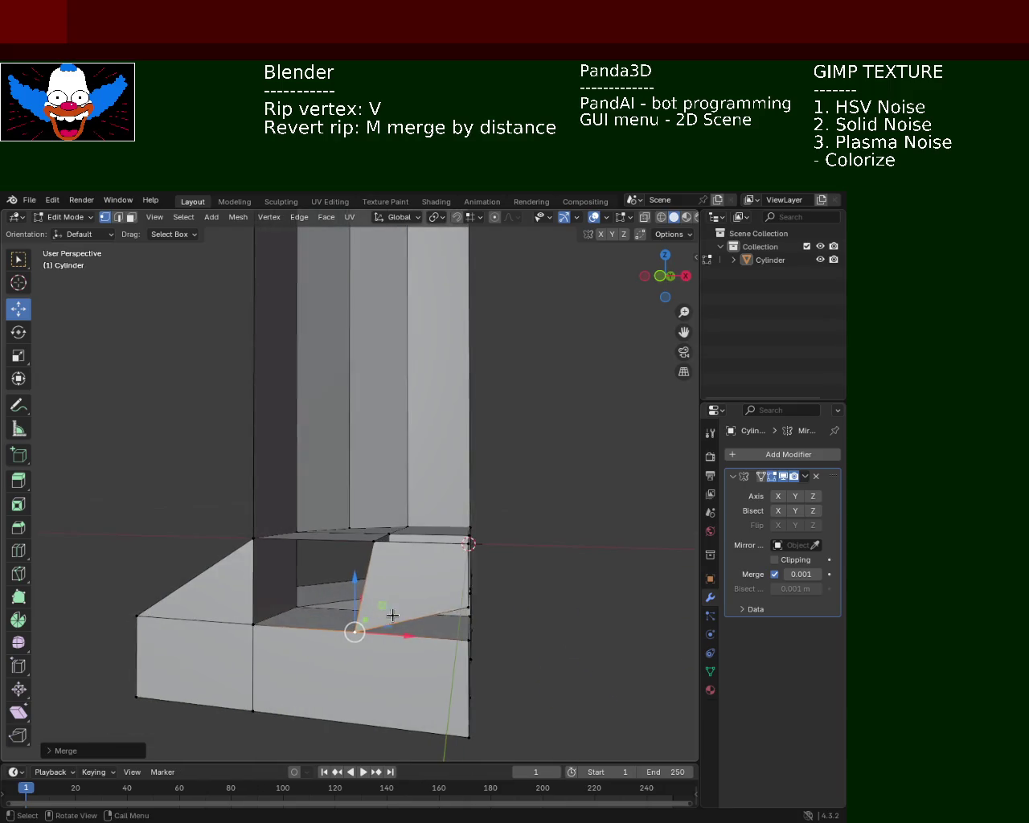
pyautogui.click(469, 607)
pyautogui.keyDown('shift'); pyautogui.click(464, 636); pyautogui.keyUp('shift')
pyautogui.press('m')
pyautogui.click(464, 635)
# Merge the remaining overlapping vertices at the leg's inner corner.
pyautogui.moveTo(464, 634)
pyautogui.mouseDown(button='middle')
pyautogui.moveTo(405, 611)
pyautogui.moveTo(377, 663)
pyautogui.moveTo(364, 631)
pyautogui.moveTo(423, 631)
pyautogui.moveTo(412, 625)
pyautogui.mouseUp(button='middle')
pyautogui.click(416, 619)
pyautogui.keyDown('shift'); pyautogui.click(416, 655); pyautogui.keyUp('shift')
pyautogui.press('m')
pyautogui.click(416, 654)
pyautogui.click(364, 631)
pyautogui.press('m')
pyautogui.click(363, 631)
# Try ripping a vertex on the leg's inner edge, undo it, and inspect the base.
pyautogui.click(412, 626)
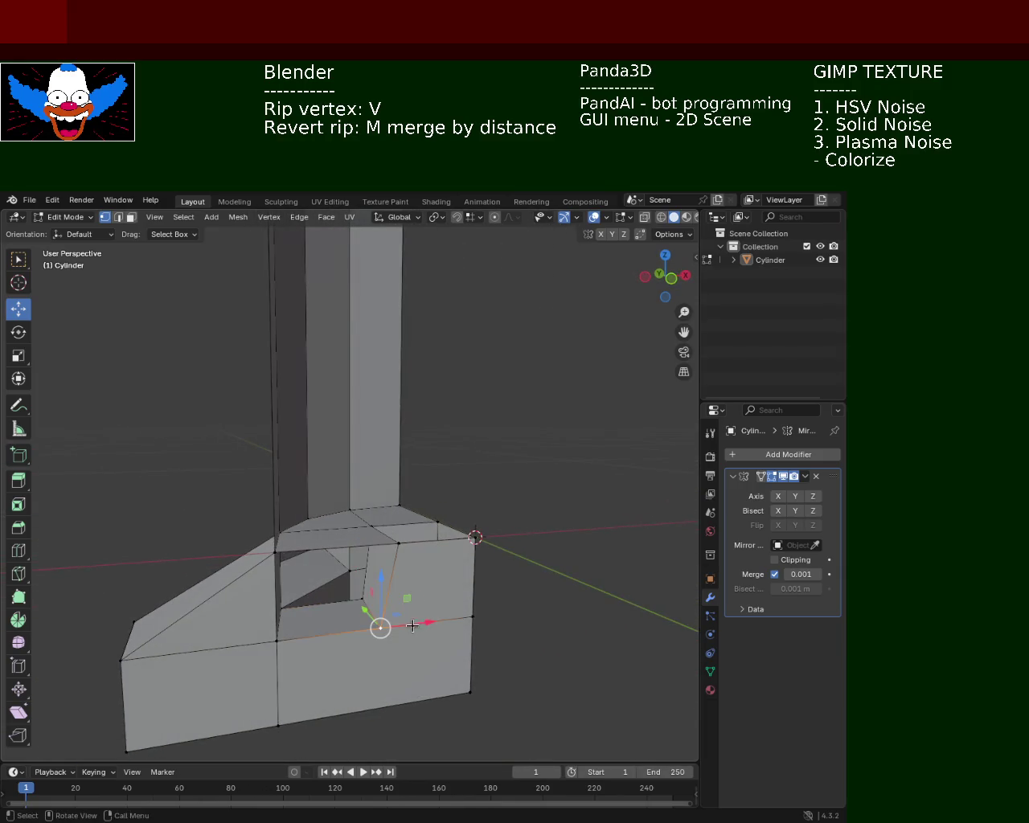
pyautogui.press('v')
pyautogui.press('Escape')
pyautogui.press('v')
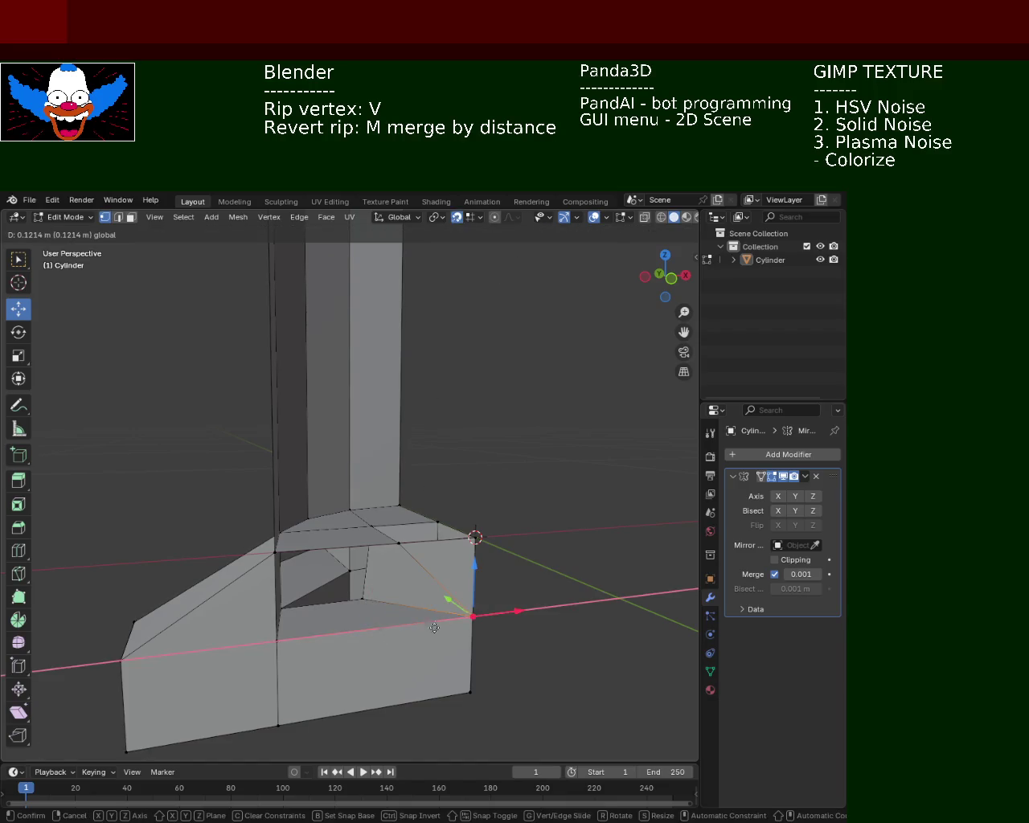
pyautogui.press('Escape')
pyautogui.press('v')
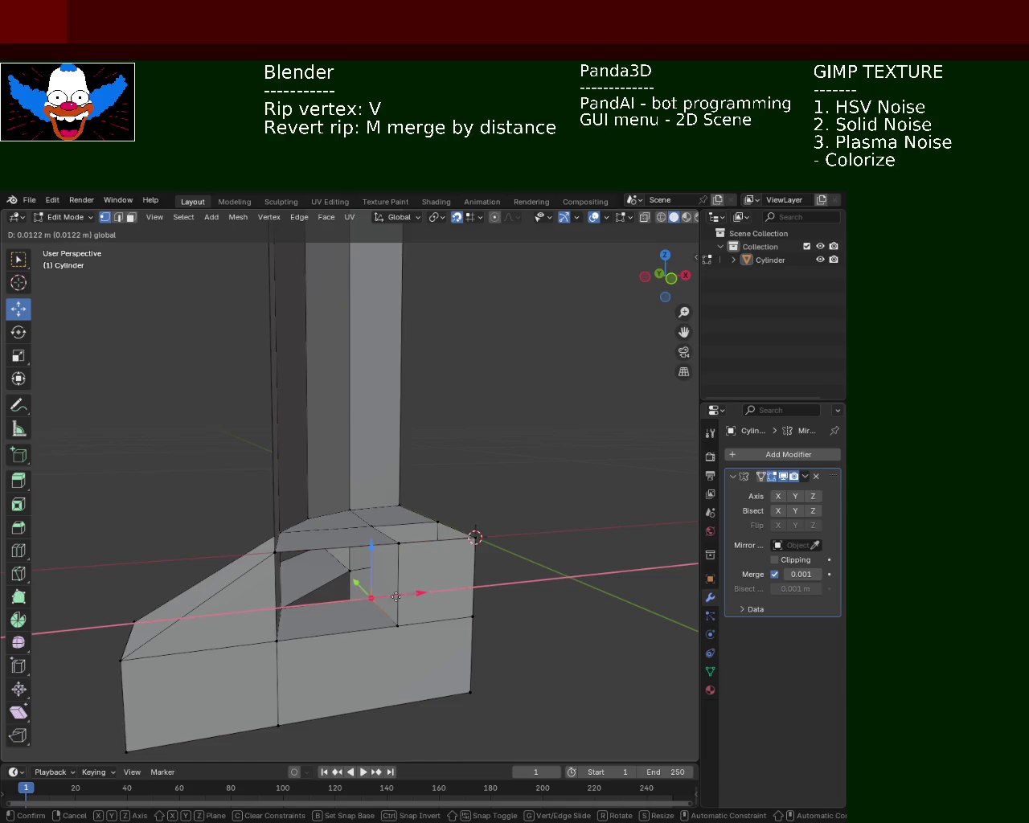
pyautogui.click(395, 596)
pyautogui.moveTo(396, 597)
pyautogui.mouseDown(button='middle')
pyautogui.moveTo(245, 626)
pyautogui.moveTo(413, 663)
pyautogui.moveTo(393, 598)
pyautogui.mouseUp(button='middle')
pyautogui.hotkey('ctrl', 'z')
pyautogui.hotkey('ctrl', 'z')
pyautogui.moveTo(448, 558); pyautogui.dragTo(499, 501, button='middle')
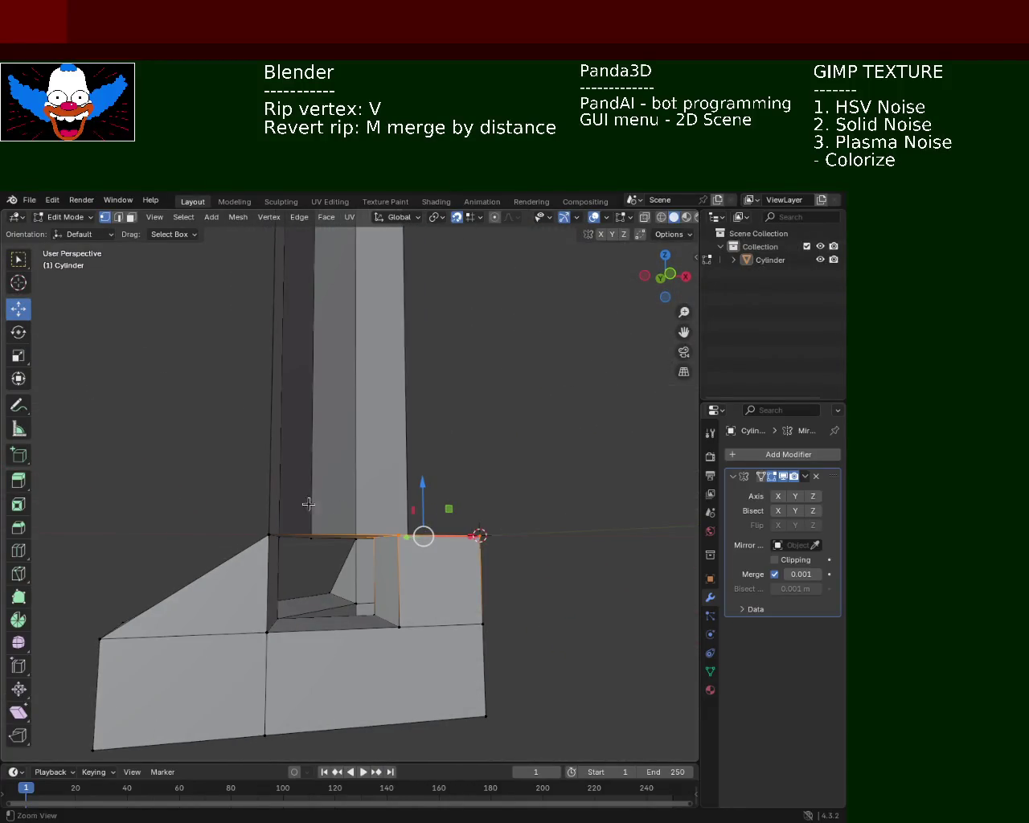
pyautogui.moveTo(322, 506); pyautogui.dragTo(352, 524, button='middle')
pyautogui.scroll(3, 377, 514)
pyautogui.scroll(-2, 377, 514)
pyautogui.moveTo(388, 570)
pyautogui.mouseDown(button='middle')
pyautogui.moveTo(463, 538)
pyautogui.moveTo(434, 544)
pyautogui.moveTo(397, 594)
pyautogui.moveTo(398, 523)
pyautogui.mouseUp(button='middle')
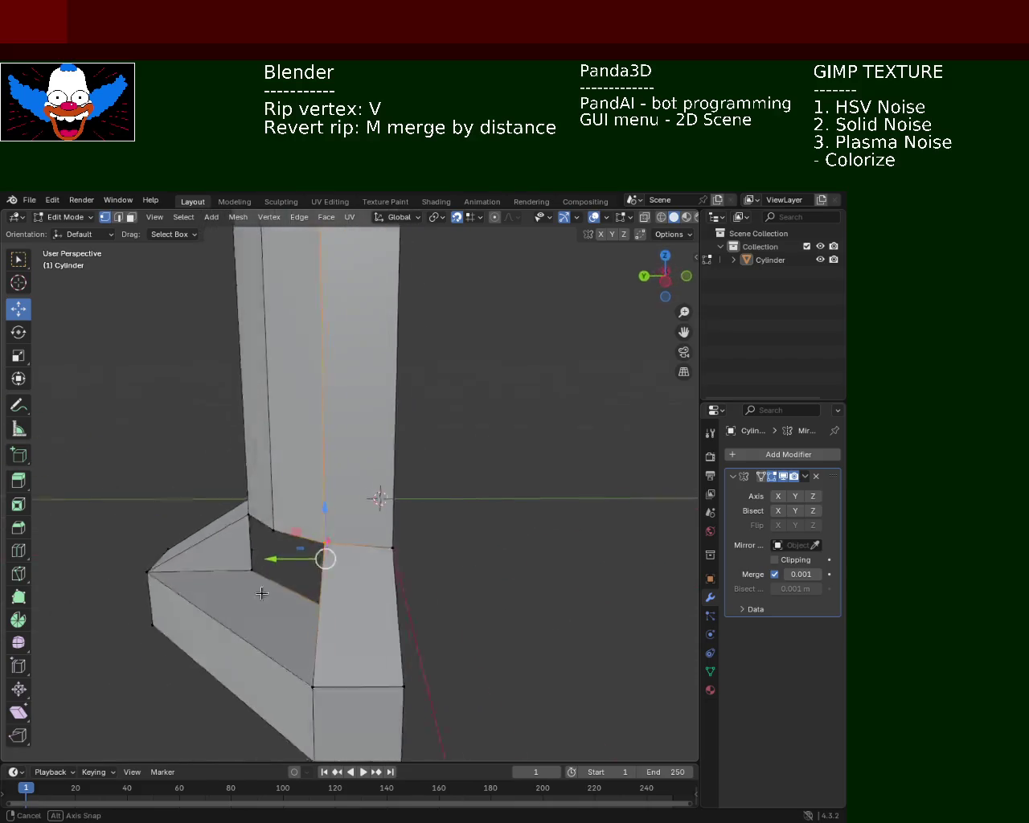
pyautogui.moveTo(365, 529); pyautogui.dragTo(318, 616, button='middle')
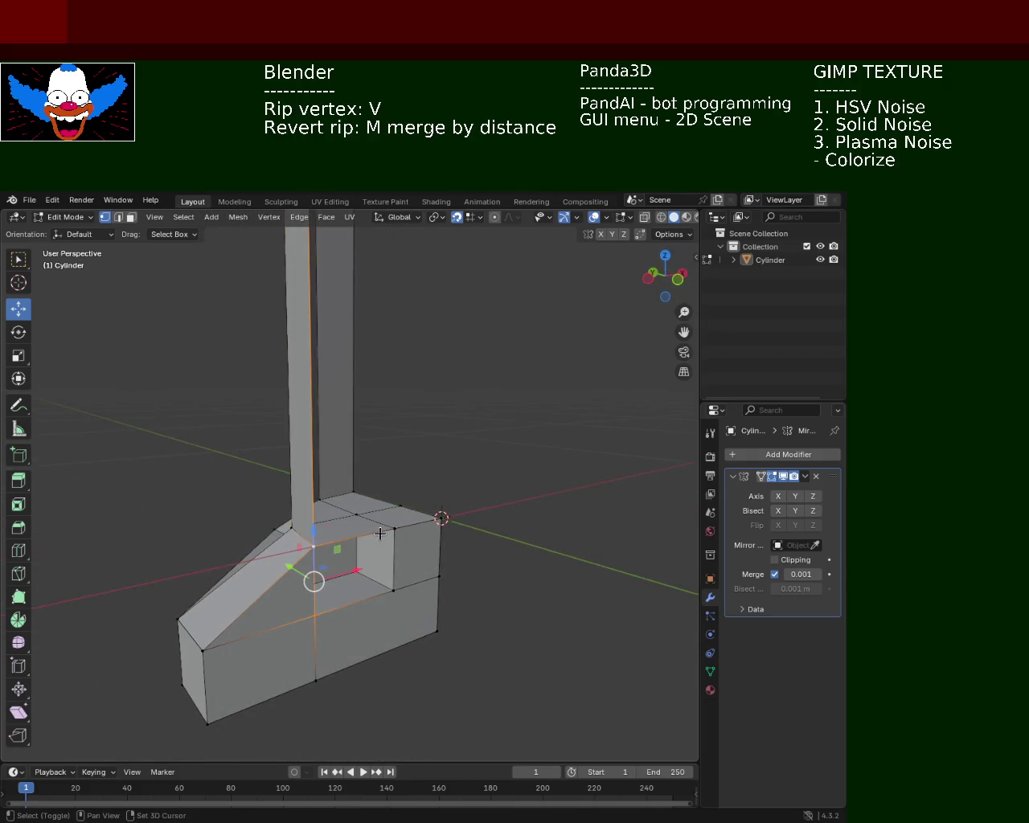
pyautogui.moveTo(394, 588)
pyautogui.mouseDown(button='middle')
pyautogui.moveTo(304, 570)
pyautogui.moveTo(265, 459)
pyautogui.moveTo(399, 484)
pyautogui.moveTo(276, 423)
pyautogui.moveTo(333, 368)
pyautogui.moveTo(250, 646)
pyautogui.moveTo(305, 544)
pyautogui.moveTo(483, 505)
pyautogui.moveTo(342, 530)
pyautogui.moveTo(335, 591)
pyautogui.mouseUp(button='middle')
pyautogui.press('x')
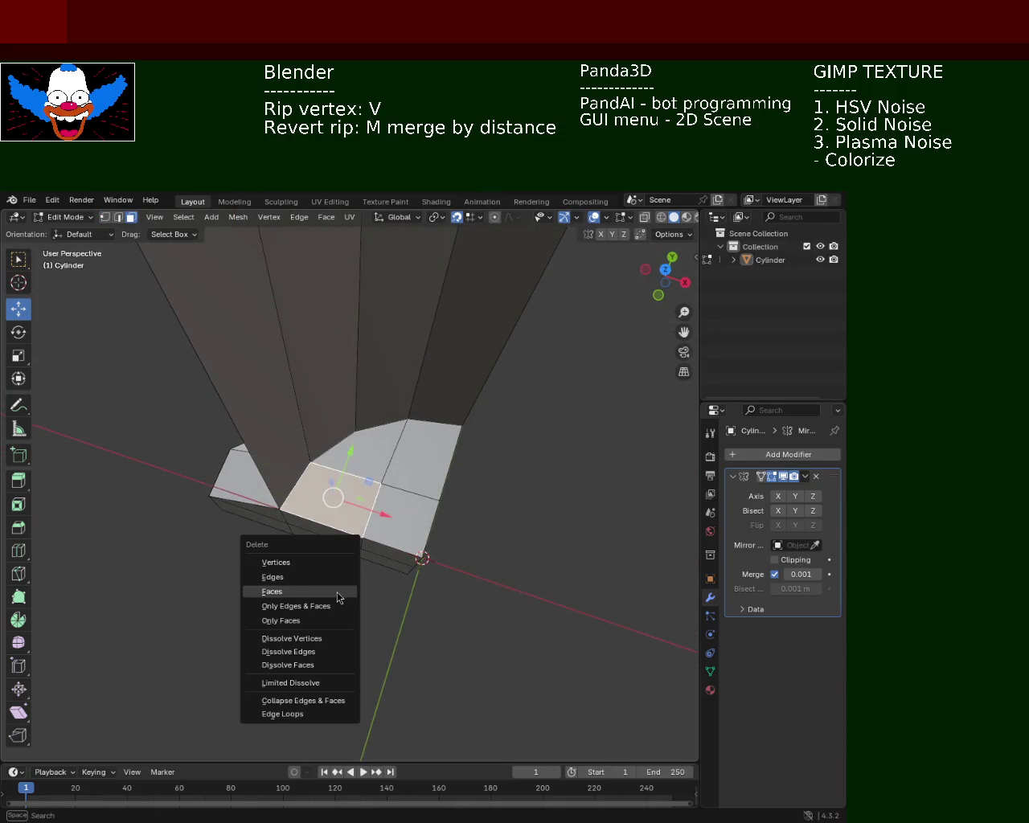
pyautogui.click(337, 591)
pyautogui.click(404, 531)
pyautogui.moveTo(403, 531)
pyautogui.mouseDown(button='middle')
pyautogui.moveTo(337, 517)
pyautogui.moveTo(366, 567)
pyautogui.moveTo(324, 502)
pyautogui.moveTo(405, 494)
pyautogui.moveTo(437, 530)
pyautogui.moveTo(163, 514)
pyautogui.moveTo(489, 465)
pyautogui.moveTo(549, 487)
pyautogui.moveTo(533, 510)
pyautogui.moveTo(407, 494)
pyautogui.moveTo(268, 546)
pyautogui.moveTo(112, 551)
pyautogui.moveTo(182, 509)
pyautogui.moveTo(280, 561)
pyautogui.moveTo(402, 497)
pyautogui.moveTo(421, 416)
pyautogui.moveTo(346, 576)
pyautogui.moveTo(475, 545)
pyautogui.mouseUp(button='middle')
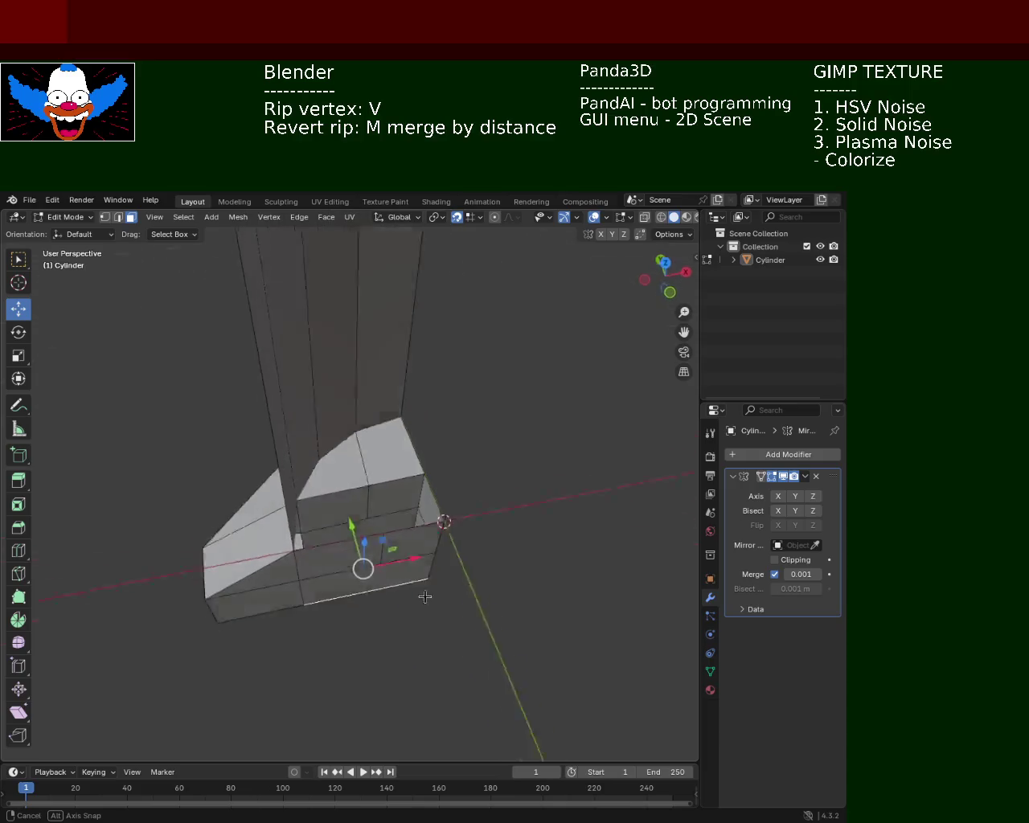
pyautogui.moveTo(367, 514)
pyautogui.mouseDown(button='middle')
pyautogui.moveTo(271, 487)
pyautogui.moveTo(361, 510)
pyautogui.moveTo(314, 487)
pyautogui.moveTo(326, 476)
pyautogui.moveTo(400, 506)
pyautogui.moveTo(484, 501)
pyautogui.moveTo(517, 546)
pyautogui.moveTo(435, 559)
pyautogui.moveTo(443, 578)
pyautogui.moveTo(404, 584)
pyautogui.moveTo(430, 624)
pyautogui.moveTo(443, 554)
pyautogui.moveTo(356, 574)
pyautogui.moveTo(433, 608)
pyautogui.moveTo(378, 595)
pyautogui.moveTo(356, 533)
pyautogui.moveTo(349, 543)
pyautogui.mouseUp(button='middle')
pyautogui.moveTo(419, 596)
pyautogui.mouseDown(button='middle')
pyautogui.moveTo(483, 603)
pyautogui.moveTo(464, 627)
pyautogui.moveTo(433, 546)
pyautogui.moveTo(411, 554)
pyautogui.mouseUp(button='middle')
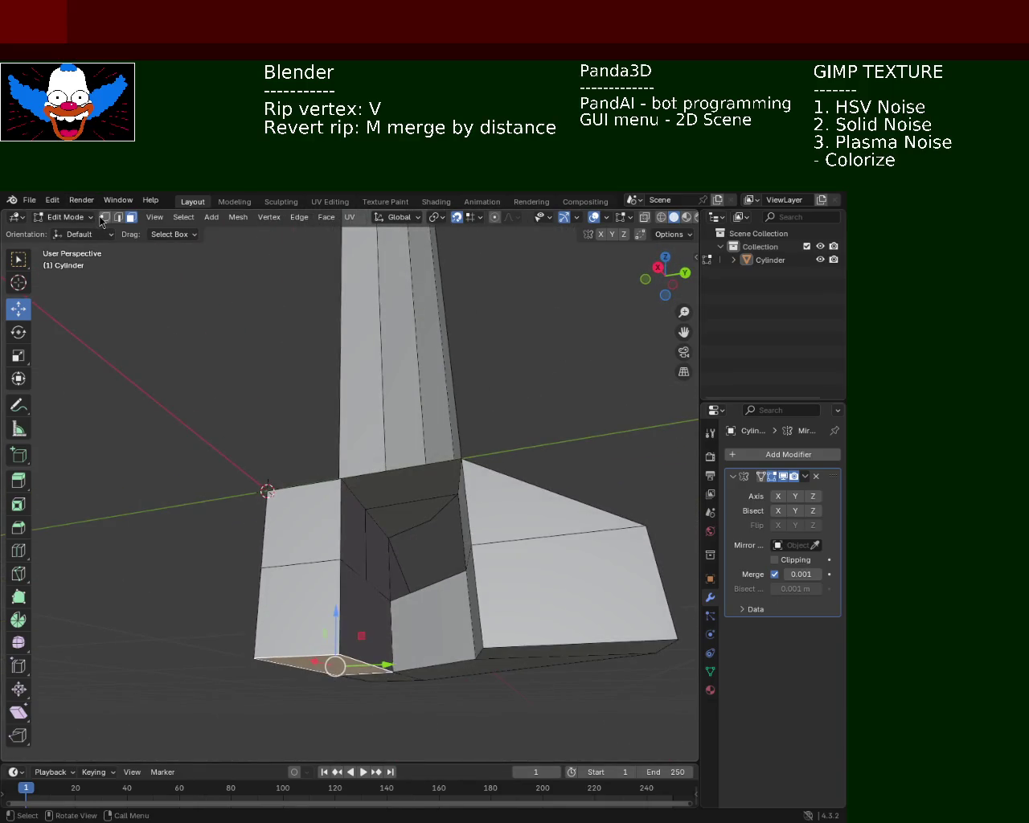
# From side view, select base vertices and try joining them with J.
pyautogui.press('KP_3')
pyautogui.click(105, 217)
pyautogui.moveTo(378, 563); pyautogui.dragTo(438, 581, button='middle')
pyautogui.moveTo(449, 632)
pyautogui.mouseDown(button='middle')
pyautogui.moveTo(407, 618)
pyautogui.moveTo(402, 551)
pyautogui.moveTo(436, 652)
pyautogui.moveTo(569, 591)
pyautogui.moveTo(451, 604)
pyautogui.moveTo(478, 616)
pyautogui.moveTo(384, 611)
pyautogui.mouseUp(button='middle')
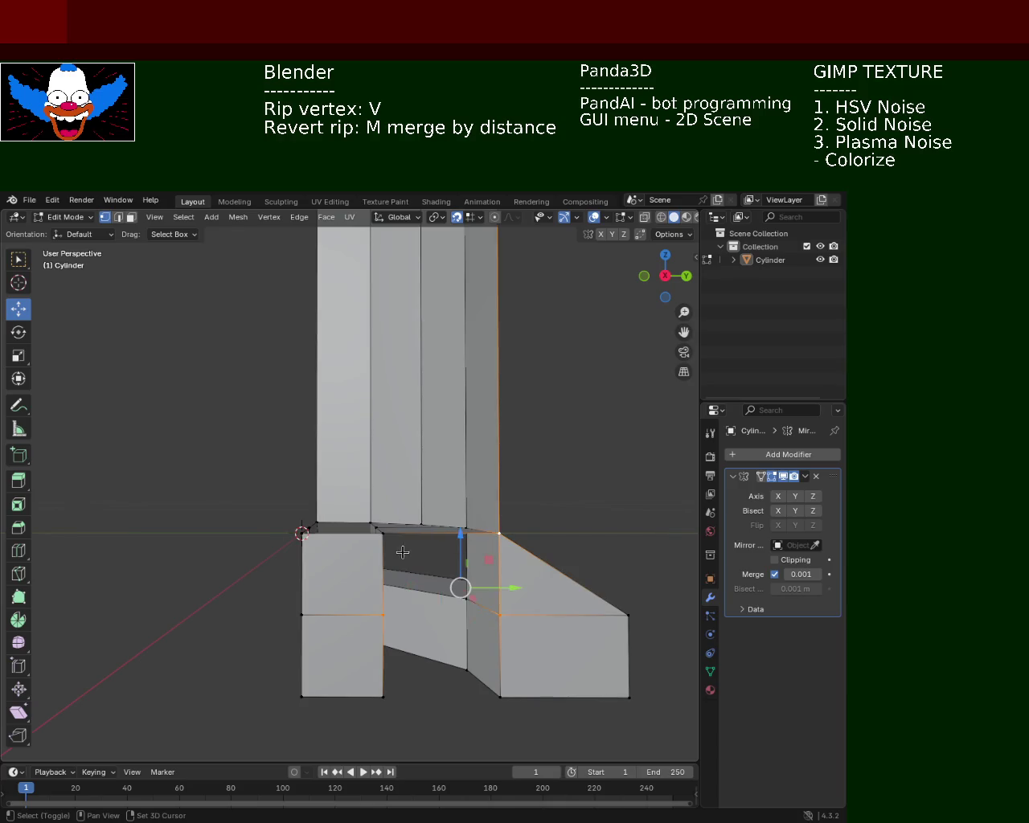
pyautogui.click(397, 549)
pyautogui.moveTo(398, 549); pyautogui.dragTo(420, 612, button='middle')
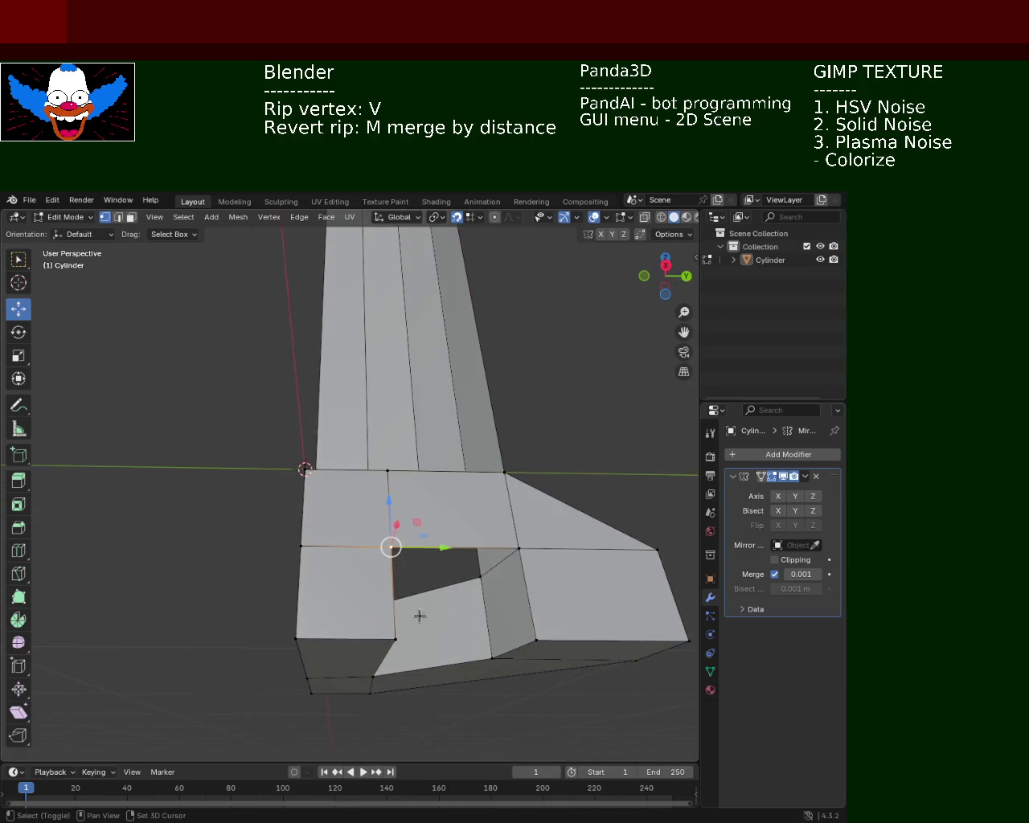
pyautogui.moveTo(518, 549)
pyautogui.mouseDown(button='middle')
pyautogui.moveTo(403, 524)
pyautogui.moveTo(415, 506)
pyautogui.mouseUp(button='middle')
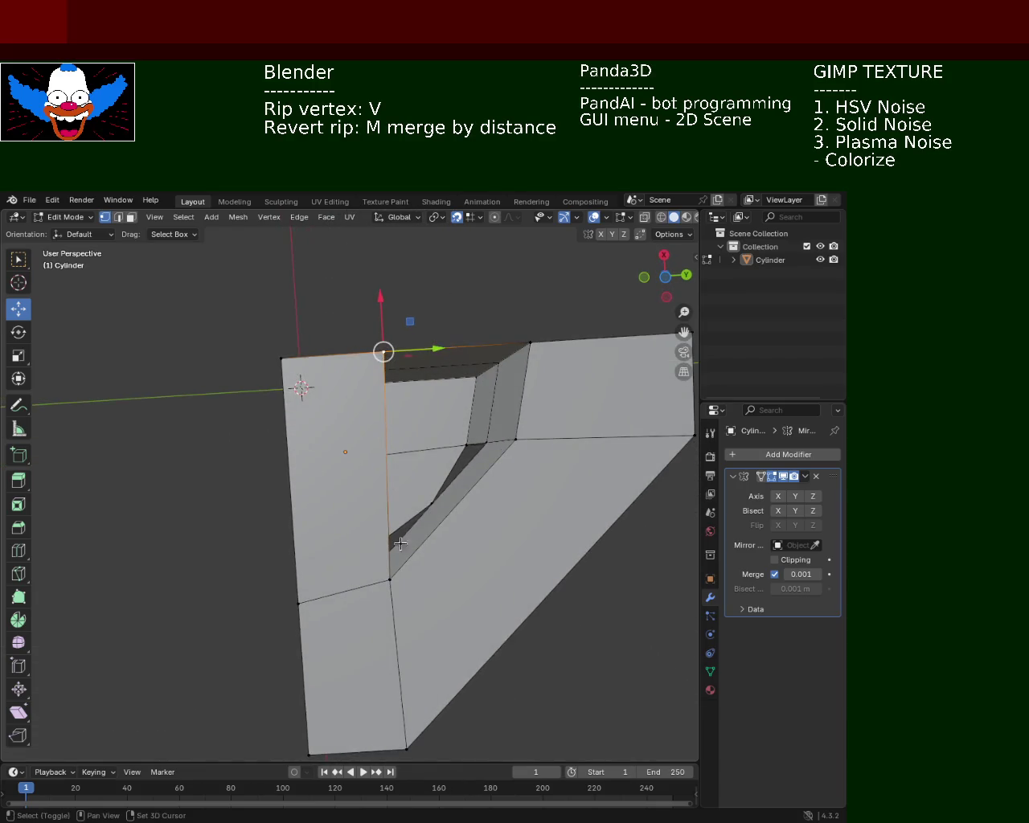
pyautogui.hotkey('ctrl', 'e')
pyautogui.press('Escape')
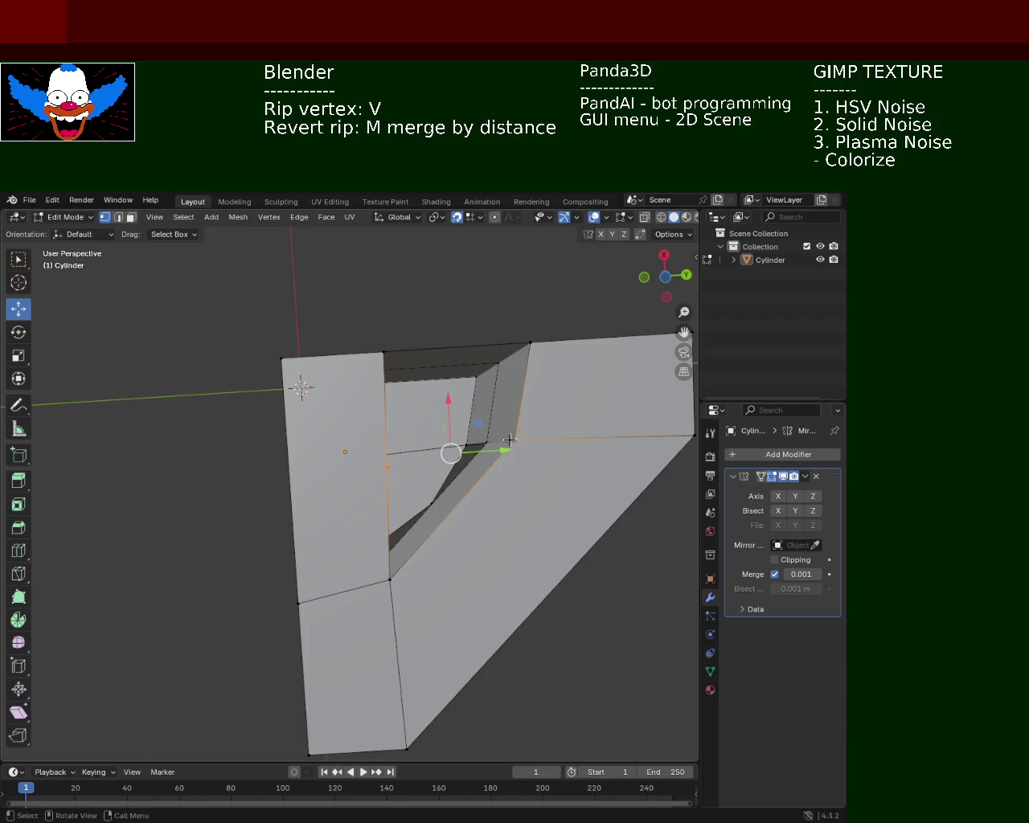
pyautogui.press('j')
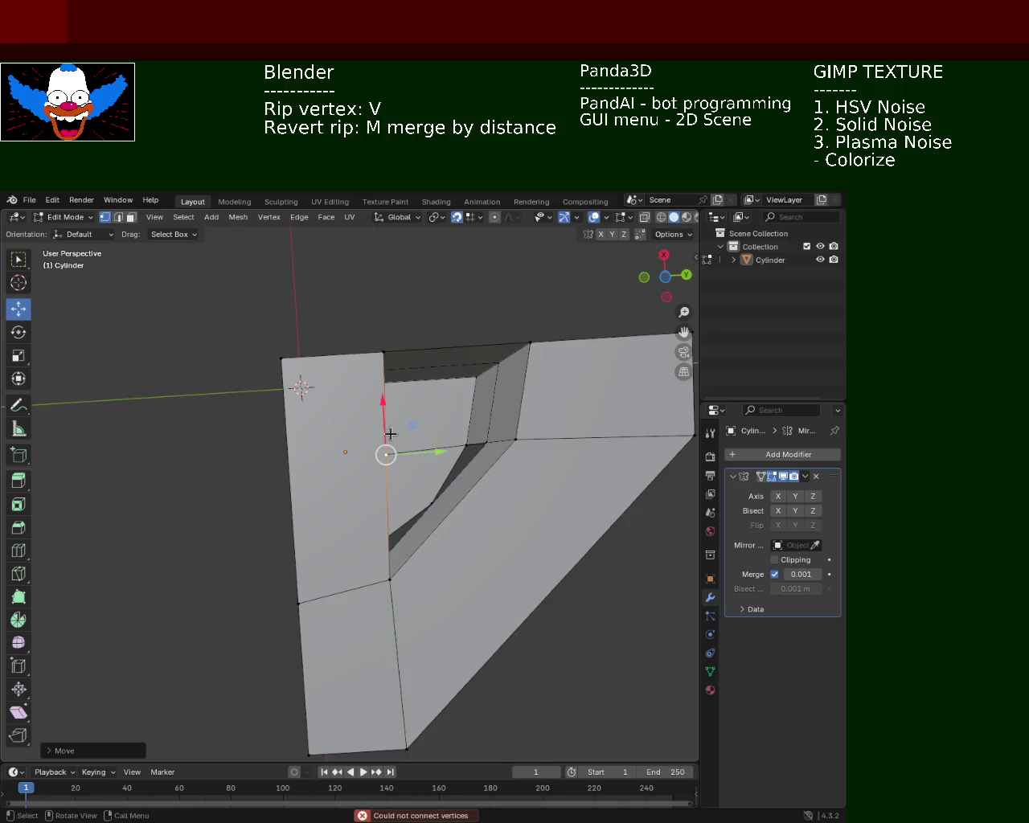
# Slide the vertex along its edge twice, cancelling a vertical move.
pyautogui.hotkey('shift', 'v')
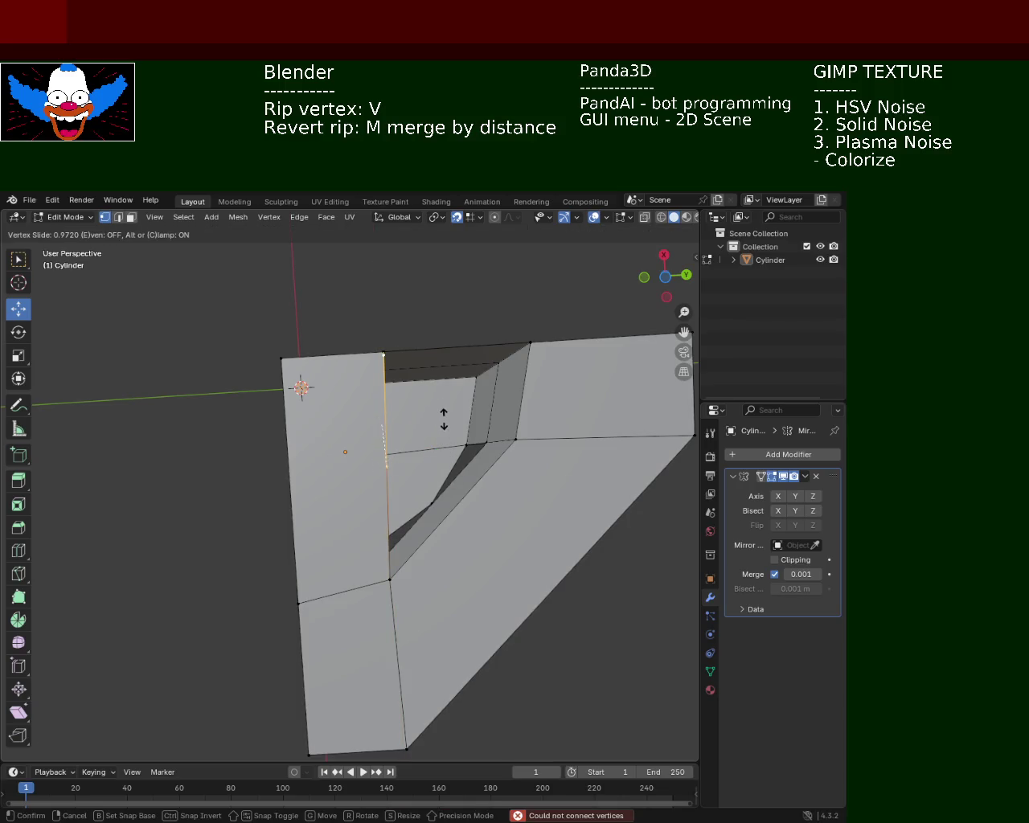
pyautogui.click(442, 415)
pyautogui.hotkey('shift', 'v')
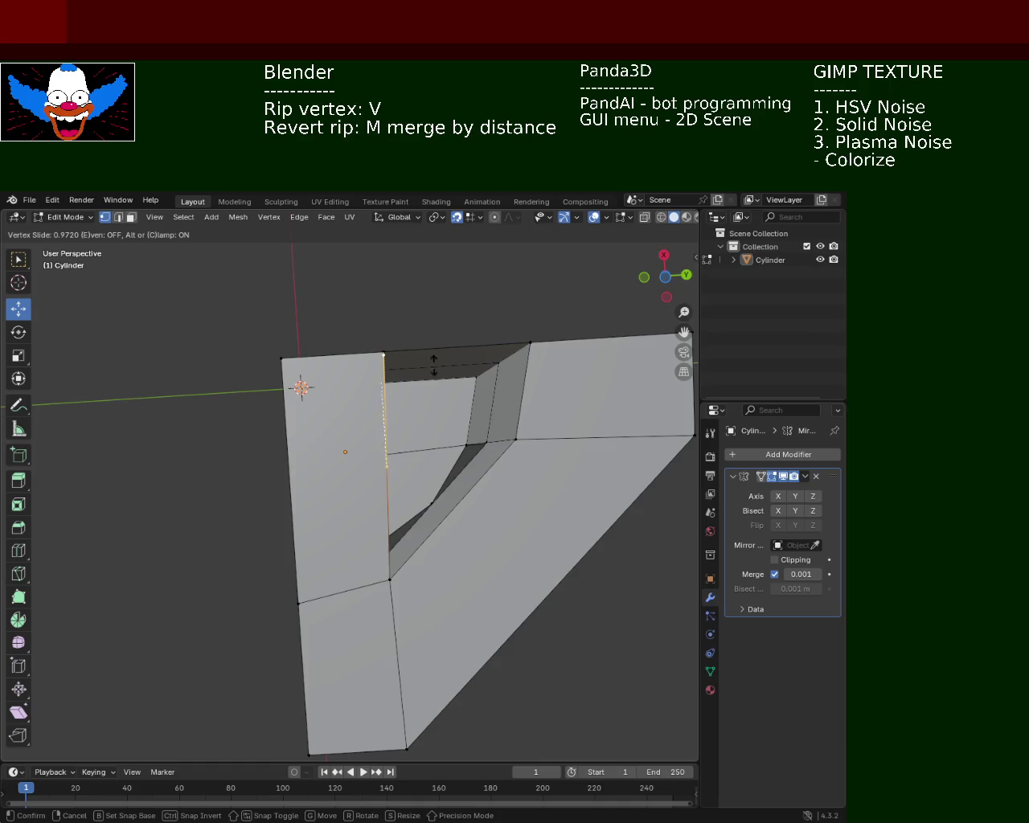
pyautogui.click(432, 474)
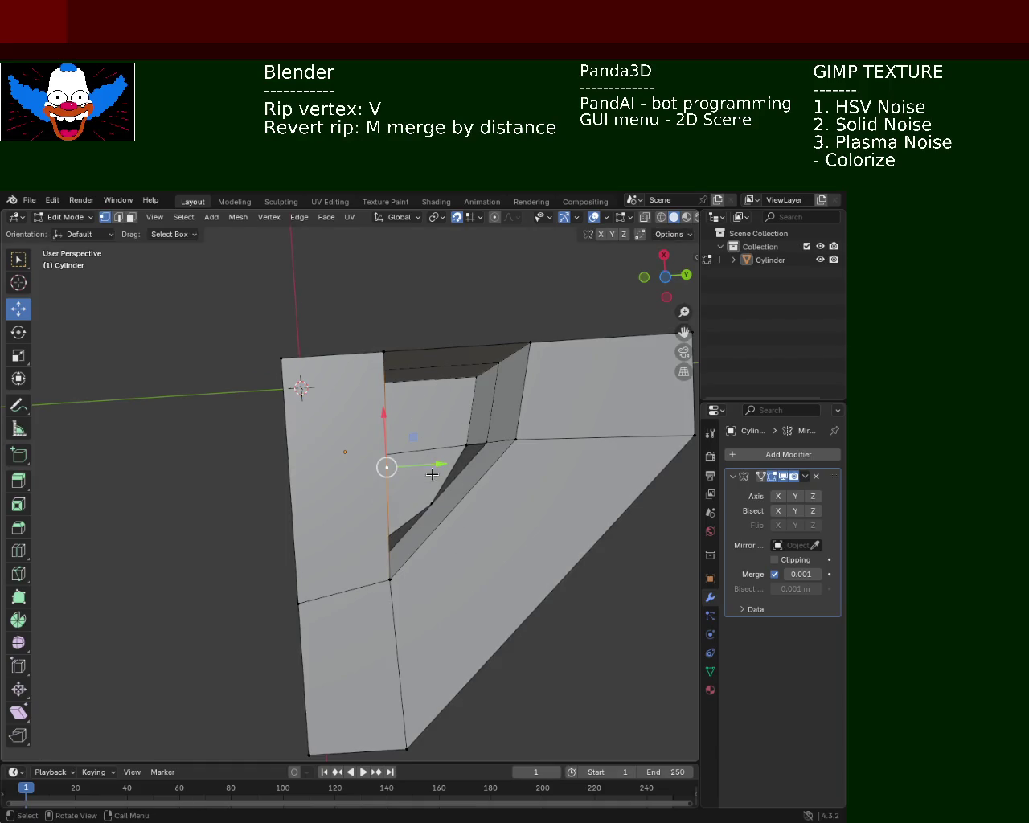
pyautogui.moveTo(388, 432); pyautogui.dragTo(382, 391)
pyautogui.rightClick(388, 481)
# Move the inner base vertex sideways along X and check the reshaped corner.
pyautogui.moveTo(394, 487); pyautogui.dragTo(485, 438, button='middle')
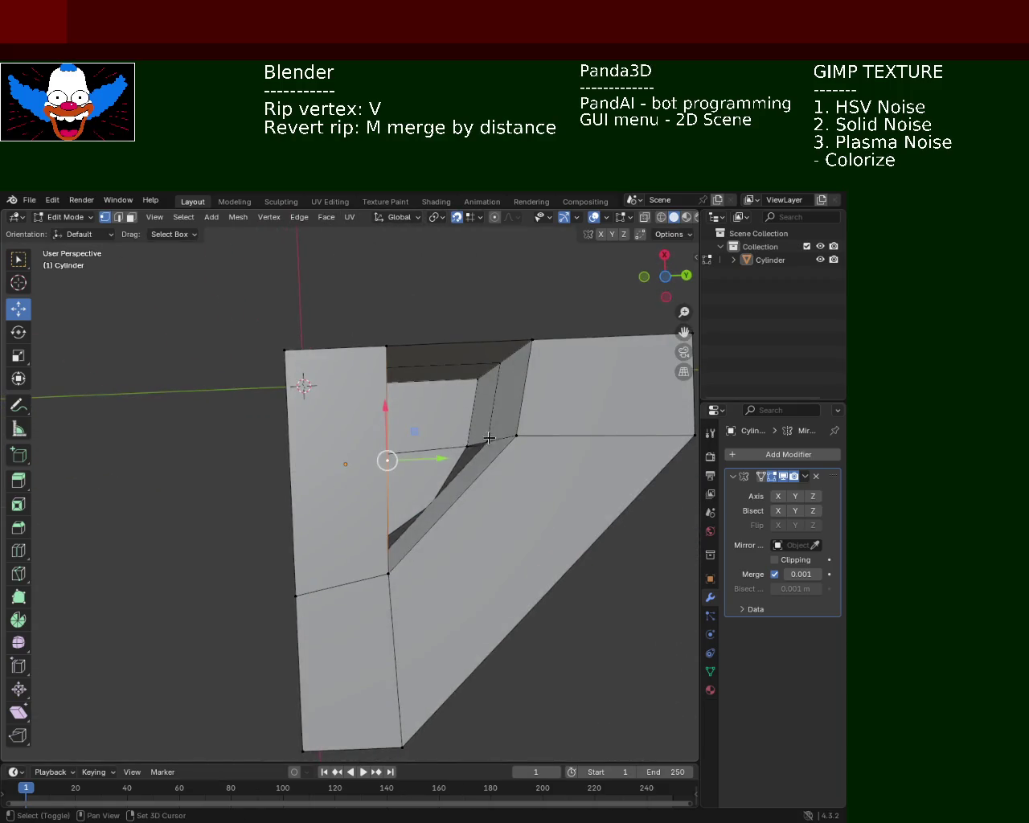
pyautogui.moveTo(390, 351)
pyautogui.mouseDown(button='middle')
pyautogui.moveTo(410, 512)
pyautogui.moveTo(427, 471)
pyautogui.moveTo(452, 466)
pyautogui.mouseUp(button='middle')
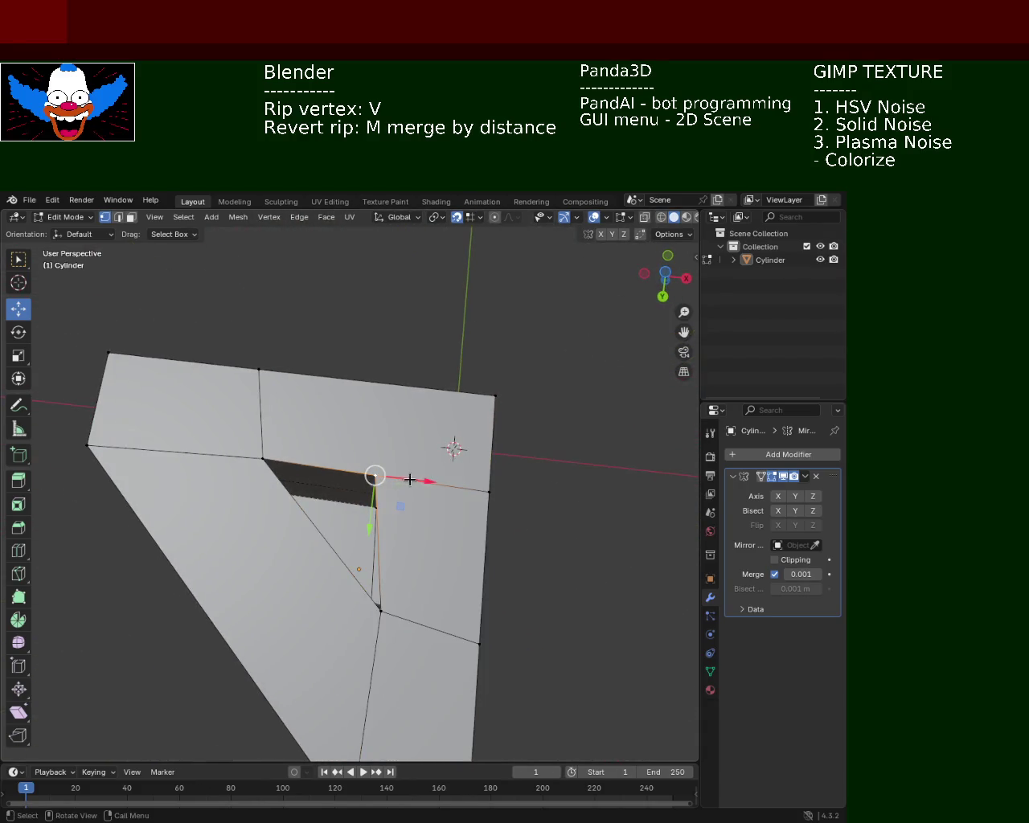
pyautogui.moveTo(428, 483); pyautogui.dragTo(451, 493)
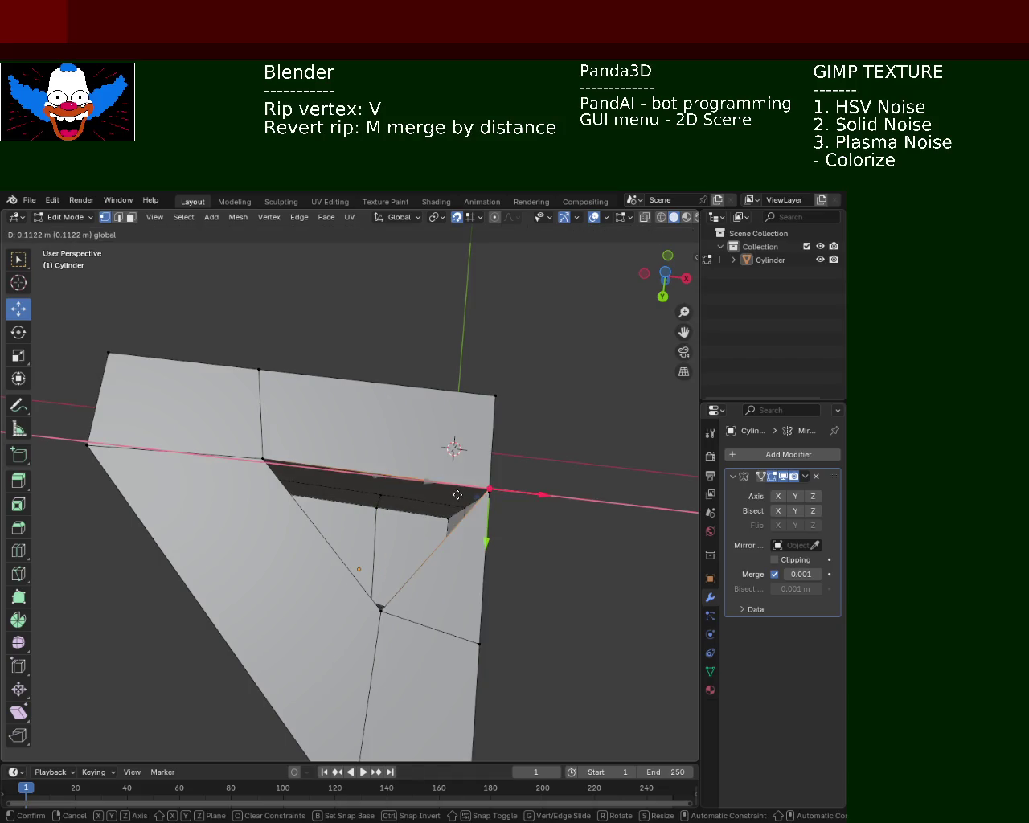
pyautogui.click(431, 492)
pyautogui.moveTo(432, 492); pyautogui.dragTo(397, 498, button='middle')
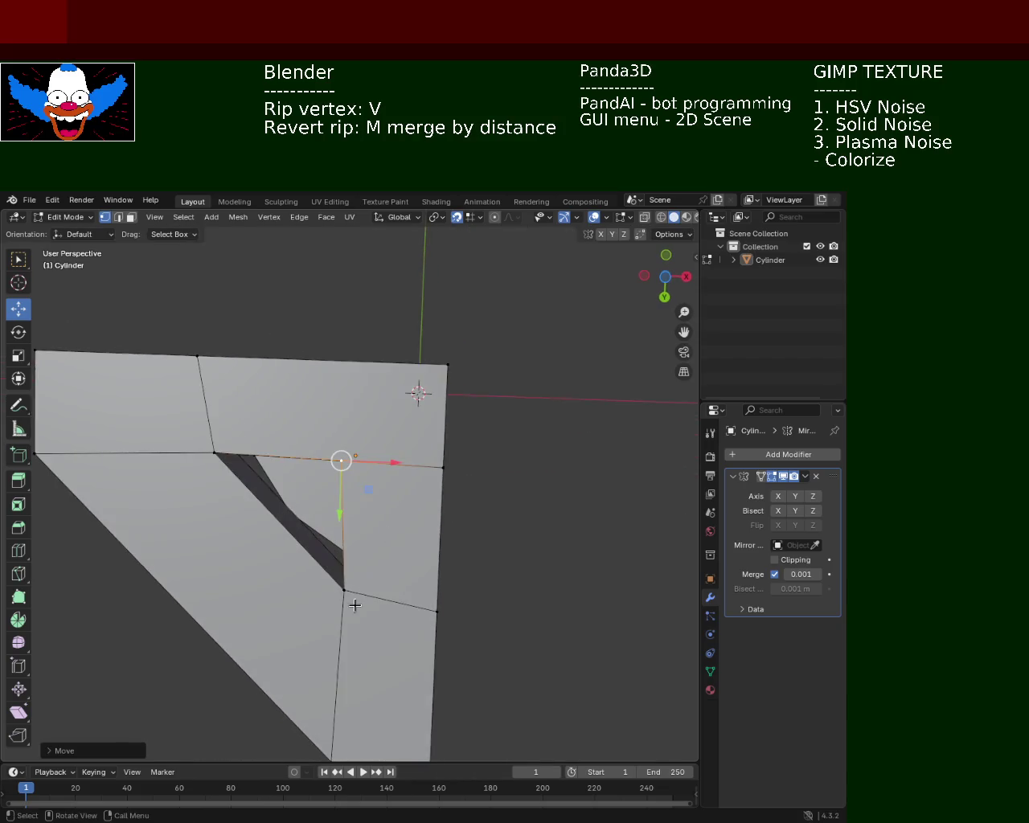
pyautogui.moveTo(400, 595)
pyautogui.mouseDown(button='middle')
pyautogui.moveTo(400, 537)
pyautogui.moveTo(363, 572)
pyautogui.moveTo(408, 510)
pyautogui.moveTo(384, 585)
pyautogui.moveTo(298, 586)
pyautogui.moveTo(361, 607)
pyautogui.moveTo(332, 552)
pyautogui.moveTo(301, 565)
pyautogui.moveTo(321, 593)
pyautogui.moveTo(345, 497)
pyautogui.moveTo(249, 617)
pyautogui.moveTo(361, 619)
pyautogui.moveTo(369, 549)
pyautogui.mouseUp(button='middle')
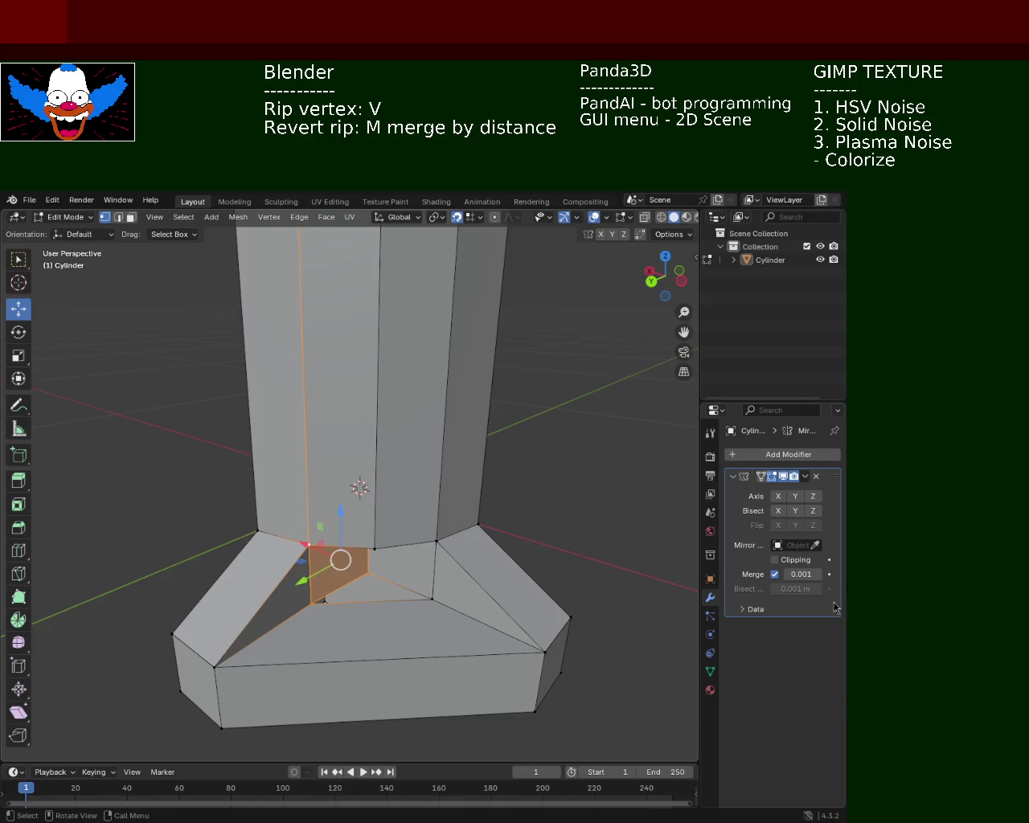
pyautogui.moveTo(587, 405)
pyautogui.mouseDown(button='middle')
pyautogui.moveTo(405, 600)
pyautogui.moveTo(370, 606)
pyautogui.moveTo(241, 579)
pyautogui.moveTo(259, 515)
pyautogui.moveTo(316, 597)
pyautogui.moveTo(285, 583)
pyautogui.moveTo(342, 550)
pyautogui.moveTo(327, 544)
pyautogui.moveTo(321, 555)
pyautogui.moveTo(326, 610)
pyautogui.moveTo(356, 561)
pyautogui.moveTo(333, 558)
pyautogui.moveTo(294, 600)
pyautogui.moveTo(338, 547)
pyautogui.moveTo(368, 464)
pyautogui.moveTo(293, 462)
pyautogui.mouseUp(button='middle')
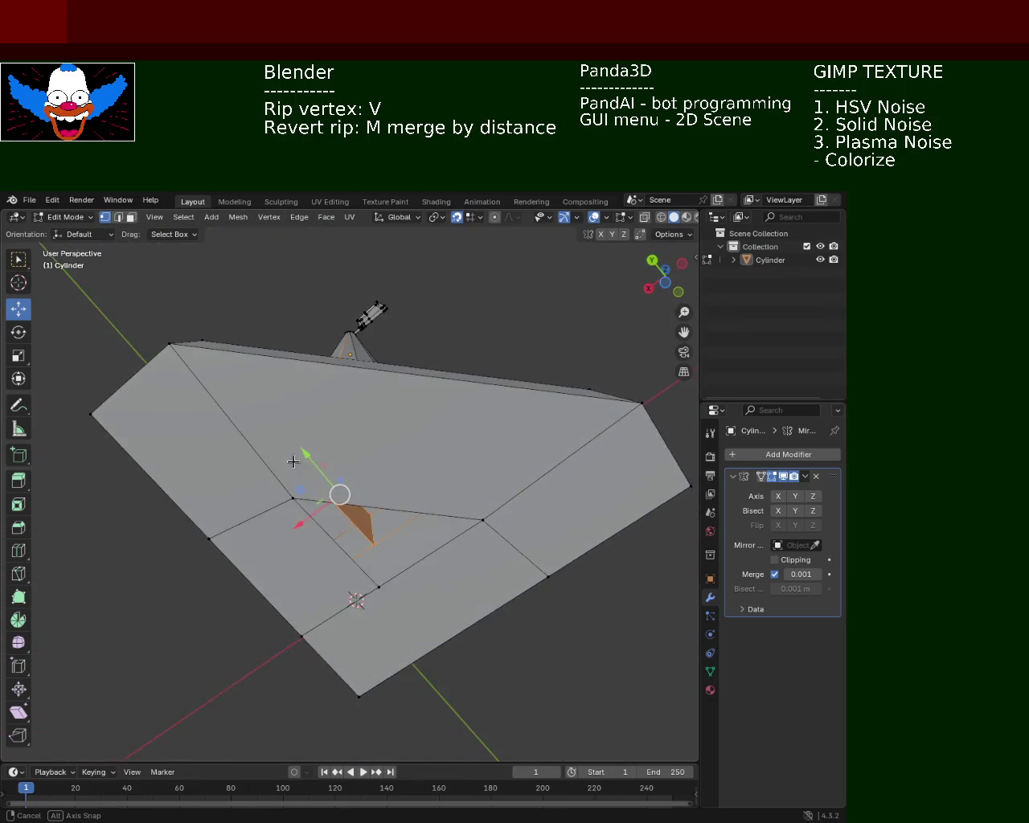
pyautogui.moveTo(340, 565)
pyautogui.mouseDown(button='middle')
pyautogui.moveTo(441, 554)
pyautogui.moveTo(250, 540)
pyautogui.moveTo(247, 552)
pyautogui.moveTo(304, 579)
pyautogui.mouseUp(button='middle')
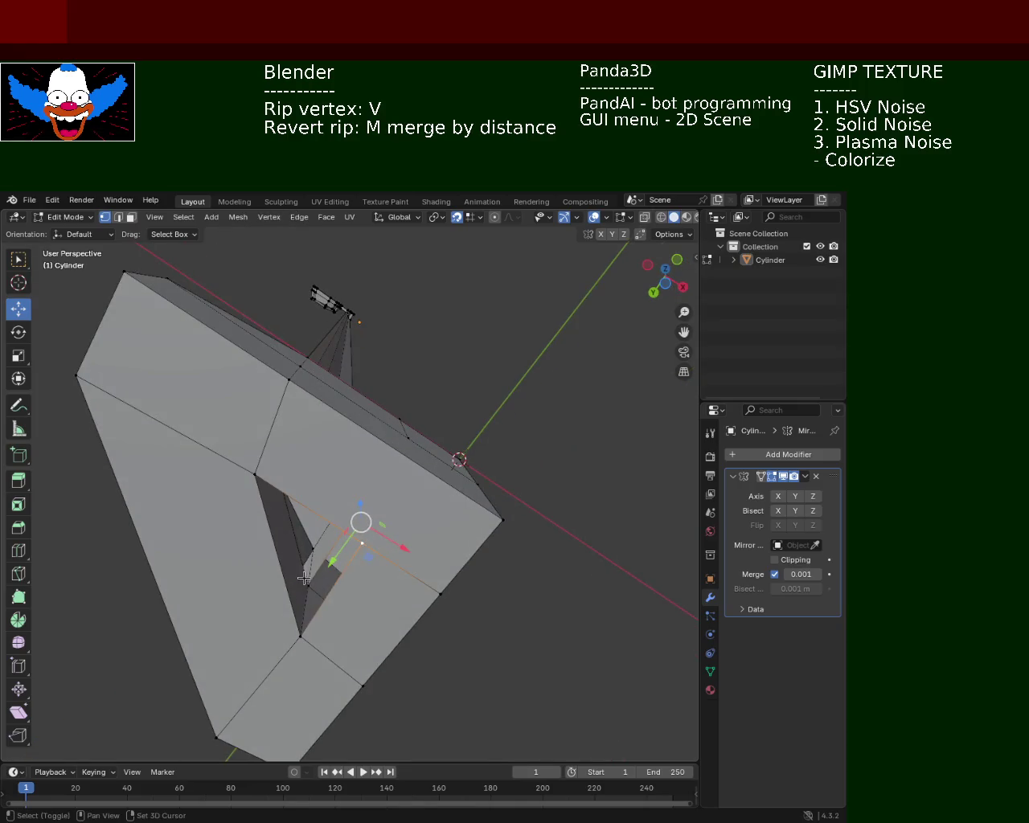
pyautogui.moveTo(299, 637)
pyautogui.mouseDown(button='middle')
pyautogui.moveTo(331, 588)
pyautogui.moveTo(328, 616)
pyautogui.moveTo(292, 586)
pyautogui.moveTo(300, 616)
pyautogui.moveTo(321, 579)
pyautogui.moveTo(306, 595)
pyautogui.mouseUp(button='middle')
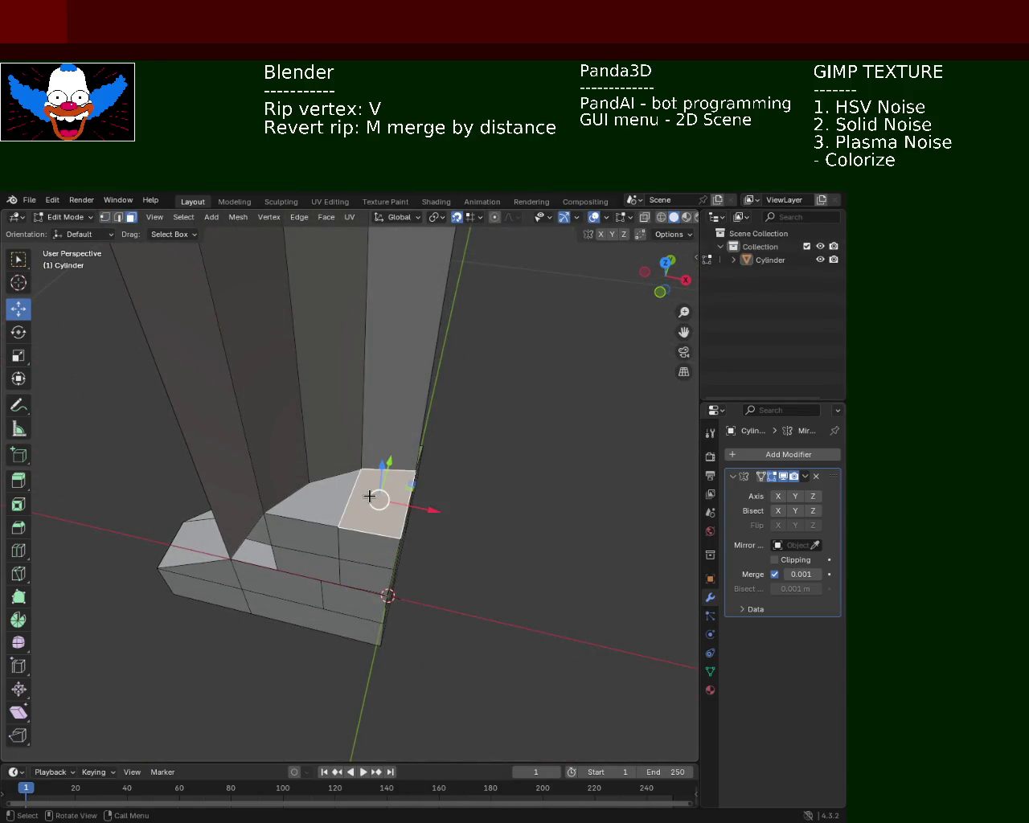
pyautogui.moveTo(375, 502)
pyautogui.mouseDown(button='middle')
pyautogui.moveTo(374, 549)
pyautogui.moveTo(374, 478)
pyautogui.mouseUp(button='middle')
# Delete three inner faces of the base.
pyautogui.press('x')
pyautogui.click(361, 540)
pyautogui.click(363, 561)
pyautogui.press('x')
pyautogui.click(360, 566)
pyautogui.moveTo(360, 566)
pyautogui.mouseDown(button='middle')
pyautogui.moveTo(348, 567)
pyautogui.moveTo(352, 540)
pyautogui.moveTo(282, 547)
pyautogui.moveTo(412, 324)
pyautogui.moveTo(471, 353)
pyautogui.moveTo(429, 330)
pyautogui.moveTo(370, 345)
pyautogui.moveTo(528, 485)
pyautogui.moveTo(588, 462)
pyautogui.moveTo(554, 533)
pyautogui.moveTo(492, 469)
pyautogui.moveTo(539, 471)
pyautogui.moveTo(544, 338)
pyautogui.moveTo(529, 344)
pyautogui.moveTo(515, 480)
pyautogui.moveTo(551, 471)
pyautogui.moveTo(552, 459)
pyautogui.moveTo(585, 459)
pyautogui.moveTo(558, 349)
pyautogui.moveTo(453, 475)
pyautogui.mouseUp(button='middle')
pyautogui.click(367, 568)
pyautogui.press('x')
pyautogui.click(370, 572)
pyautogui.moveTo(332, 609)
pyautogui.mouseDown(button='middle')
pyautogui.moveTo(294, 597)
pyautogui.moveTo(404, 639)
pyautogui.moveTo(464, 611)
pyautogui.moveTo(344, 458)
pyautogui.moveTo(347, 602)
pyautogui.mouseUp(button='middle')
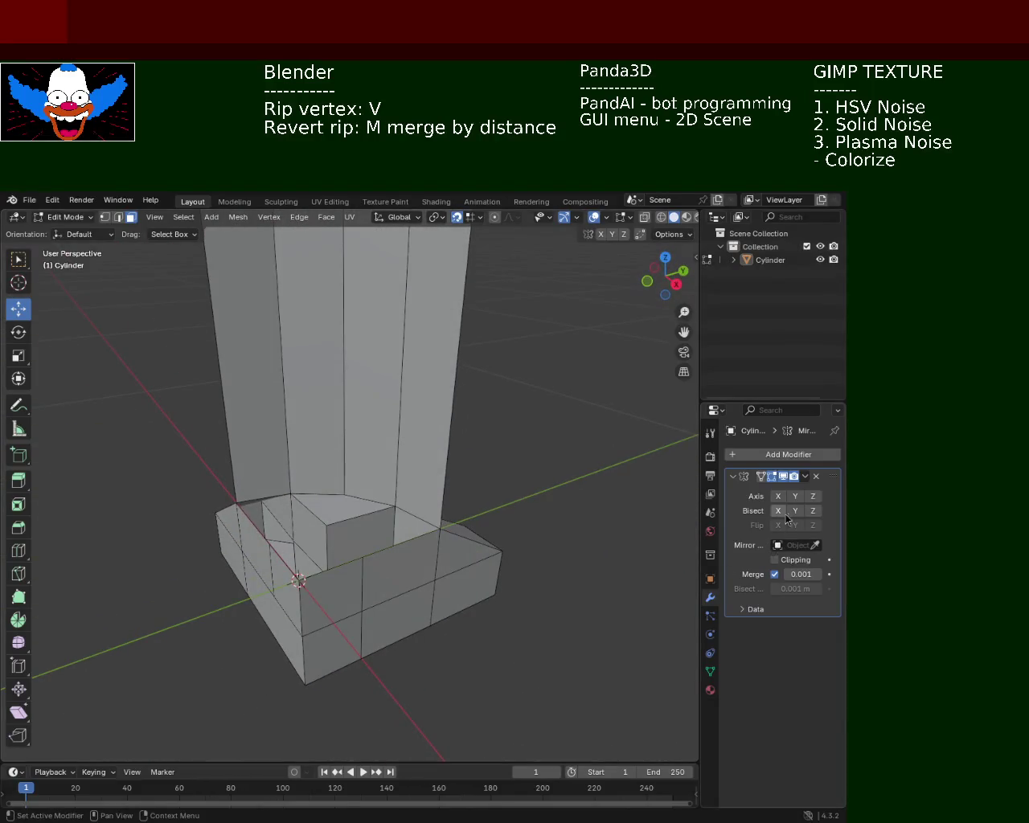
# Enable Mirror modifier Axis Y and X to show the full column and base.
pyautogui.click(796, 497)
pyautogui.click(775, 498)
pyautogui.scroll(-5, 337, 478)
pyautogui.moveTo(338, 478)
pyautogui.mouseDown(button='middle')
pyautogui.moveTo(238, 524)
pyautogui.moveTo(337, 511)
pyautogui.moveTo(361, 333)
pyautogui.mouseUp(button='middle')
# Delete the overlapping faces inside the mirrored base.
pyautogui.click(443, 615)
pyautogui.press('x')
pyautogui.click(443, 627)
pyautogui.moveTo(400, 549)
pyautogui.mouseDown(button='middle')
pyautogui.moveTo(404, 616)
pyautogui.moveTo(418, 593)
pyautogui.moveTo(515, 537)
pyautogui.moveTo(338, 528)
pyautogui.moveTo(345, 515)
pyautogui.moveTo(358, 589)
pyautogui.moveTo(338, 638)
pyautogui.moveTo(389, 613)
pyautogui.moveTo(402, 552)
pyautogui.moveTo(394, 570)
pyautogui.mouseUp(button='middle')
# Delete two overlapping interior faces and a lower base face with X > Faces.
pyautogui.press('x')
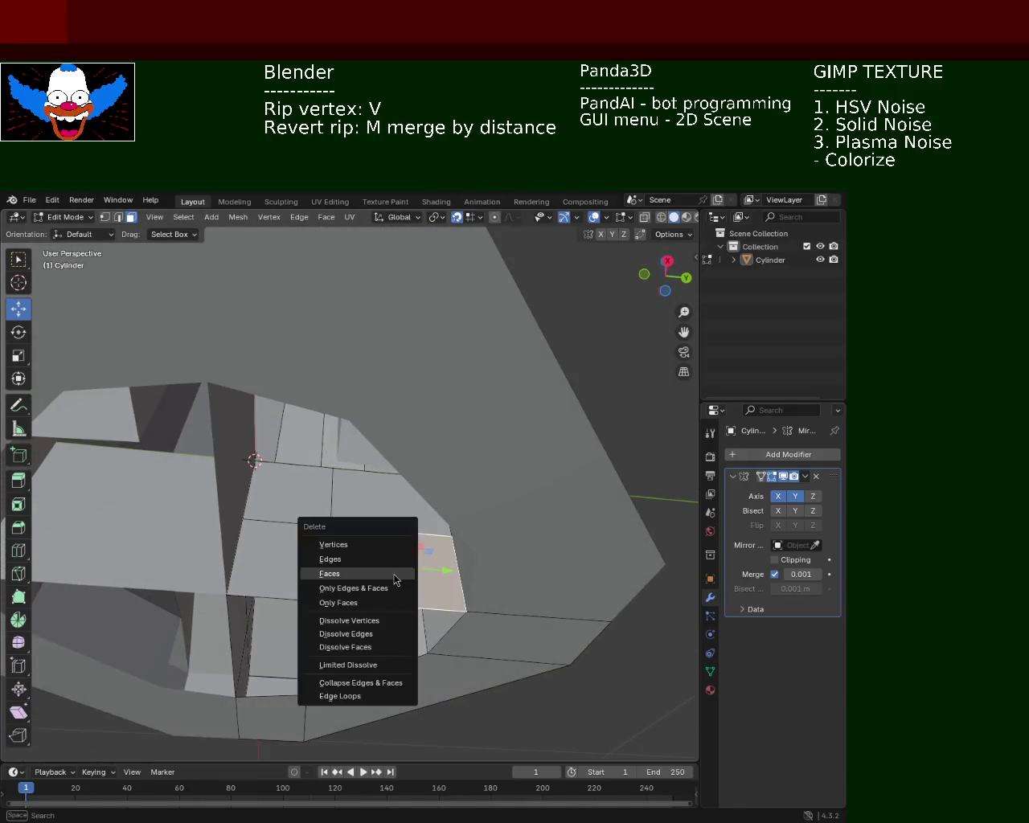
pyautogui.press('Escape')
pyautogui.click(310, 570)
pyautogui.press('x')
pyautogui.click(310, 570)
pyautogui.moveTo(310, 570)
pyautogui.mouseDown(button='middle')
pyautogui.moveTo(182, 563)
pyautogui.moveTo(288, 636)
pyautogui.moveTo(304, 624)
pyautogui.moveTo(315, 534)
pyautogui.moveTo(276, 666)
pyautogui.moveTo(348, 527)
pyautogui.moveTo(386, 547)
pyautogui.moveTo(361, 615)
pyautogui.moveTo(329, 654)
pyautogui.moveTo(286, 658)
pyautogui.moveTo(324, 673)
pyautogui.moveTo(418, 669)
pyautogui.moveTo(491, 636)
pyautogui.moveTo(485, 528)
pyautogui.moveTo(443, 593)
pyautogui.moveTo(359, 673)
pyautogui.moveTo(301, 667)
pyautogui.moveTo(299, 675)
pyautogui.moveTo(315, 661)
pyautogui.moveTo(335, 682)
pyautogui.moveTo(439, 666)
pyautogui.moveTo(322, 663)
pyautogui.moveTo(344, 501)
pyautogui.moveTo(340, 530)
pyautogui.moveTo(365, 504)
pyautogui.moveTo(384, 523)
pyautogui.moveTo(373, 523)
pyautogui.mouseUp(button='middle')
pyautogui.click(287, 636)
pyautogui.press('x')
pyautogui.click(300, 647)
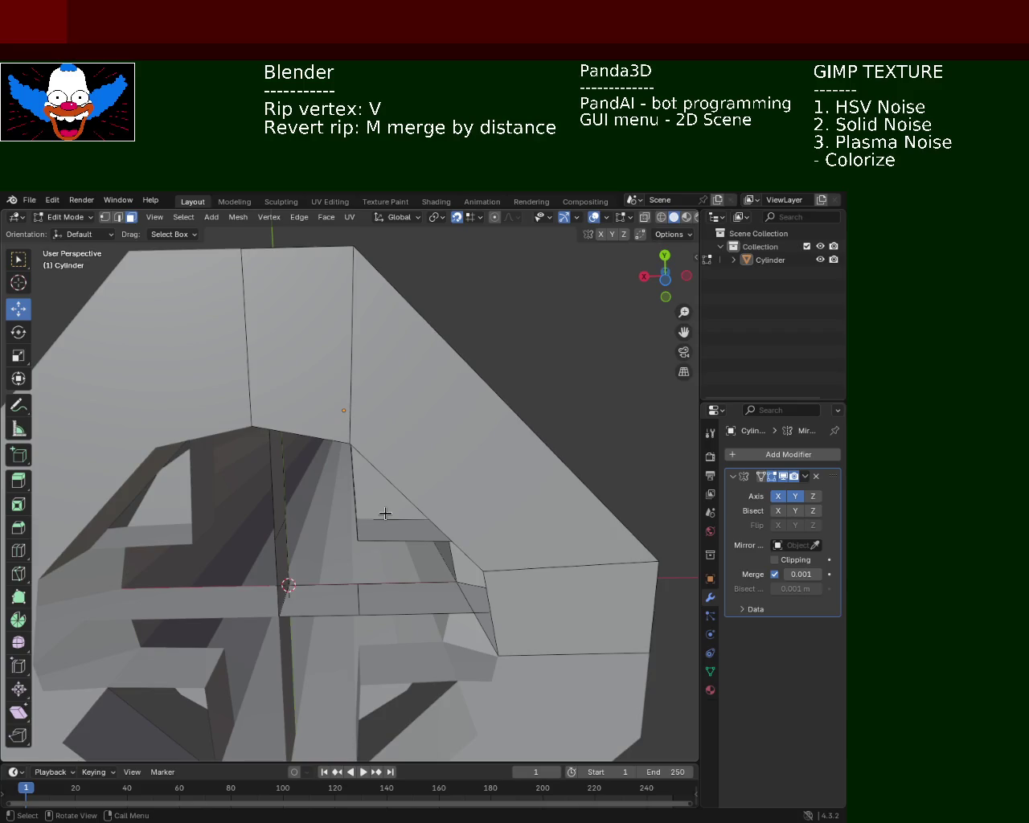
pyautogui.scroll(-5, 386, 513)
pyautogui.moveTo(331, 574); pyautogui.dragTo(420, 554, button='middle')
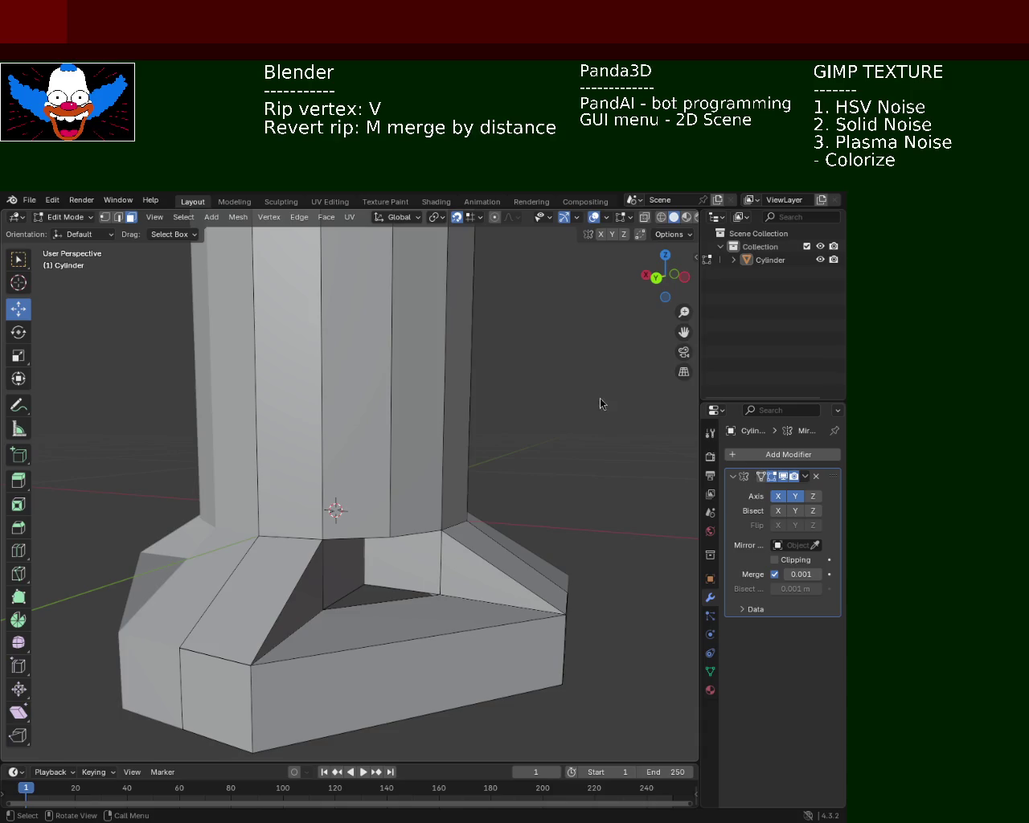
pyautogui.moveTo(513, 437)
pyautogui.mouseDown(button='middle')
pyautogui.moveTo(506, 329)
pyautogui.moveTo(474, 340)
pyautogui.moveTo(497, 415)
pyautogui.moveTo(478, 311)
pyautogui.moveTo(345, 338)
pyautogui.moveTo(335, 383)
pyautogui.moveTo(279, 347)
pyautogui.mouseUp(button='middle')
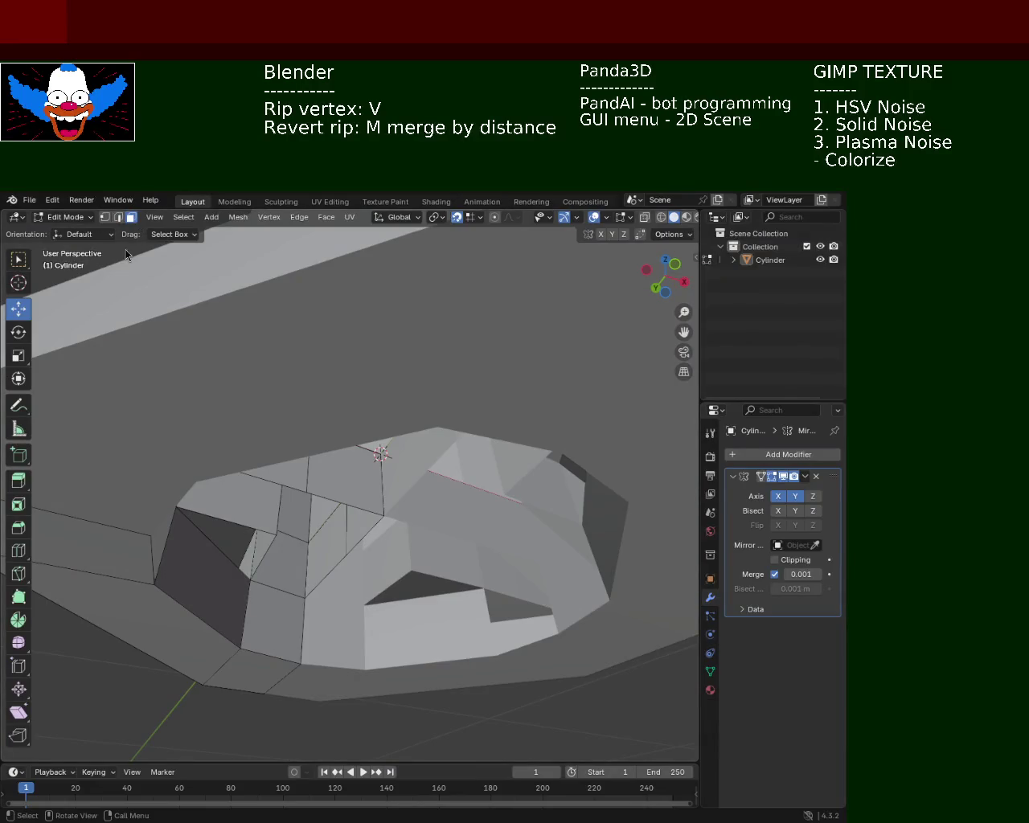
# In vertex mode, move four base vertices to a new position.
pyautogui.click(105, 217)
pyautogui.moveTo(202, 340); pyautogui.dragTo(230, 476, button='middle')
pyautogui.keyDown('shift'); pyautogui.click(246, 578); pyautogui.keyUp('shift')
pyautogui.keyDown('shift'); pyautogui.click(303, 599); pyautogui.keyUp('shift')
pyautogui.keyDown('shift'); pyautogui.click(347, 543); pyautogui.keyUp('shift')
pyautogui.keyDown('shift'); pyautogui.click(274, 513); pyautogui.keyUp('shift')
pyautogui.press('g')
pyautogui.click(378, 493)
# Select a quad of left-side base vertices, then a base edge and face.
pyautogui.keyDown('shift'); pyautogui.click(348, 536); pyautogui.keyUp('shift')
pyautogui.moveTo(294, 485); pyautogui.dragTo(293, 512, button='middle')
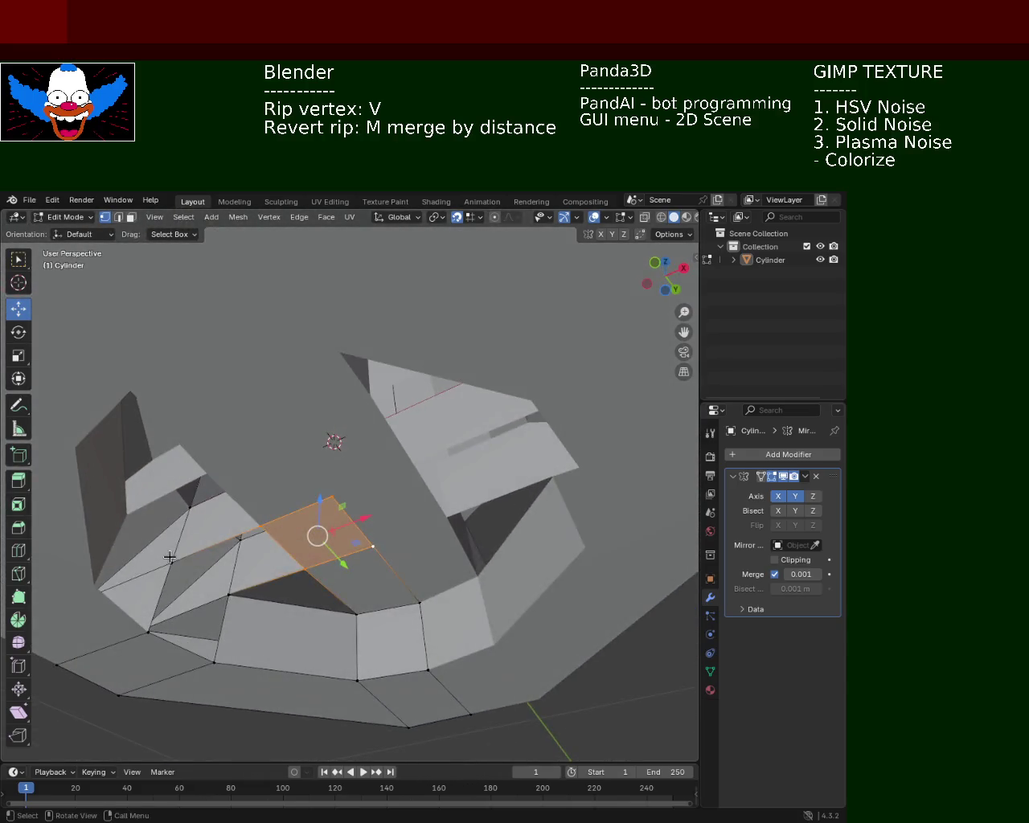
pyautogui.click(171, 563)
pyautogui.keyDown('shift'); pyautogui.click(229, 595); pyautogui.keyUp('shift')
pyautogui.keyDown('shift'); pyautogui.click(261, 527); pyautogui.keyUp('shift')
pyautogui.keyDown('shift'); pyautogui.click(240, 540); pyautogui.keyUp('shift')
pyautogui.moveTo(239, 540)
pyautogui.mouseDown(button='middle')
pyautogui.moveTo(375, 509)
pyautogui.moveTo(400, 456)
pyautogui.mouseUp(button='middle')
pyautogui.click(399, 456)
pyautogui.keyDown('shift'); pyautogui.click(410, 516); pyautogui.keyUp('shift')
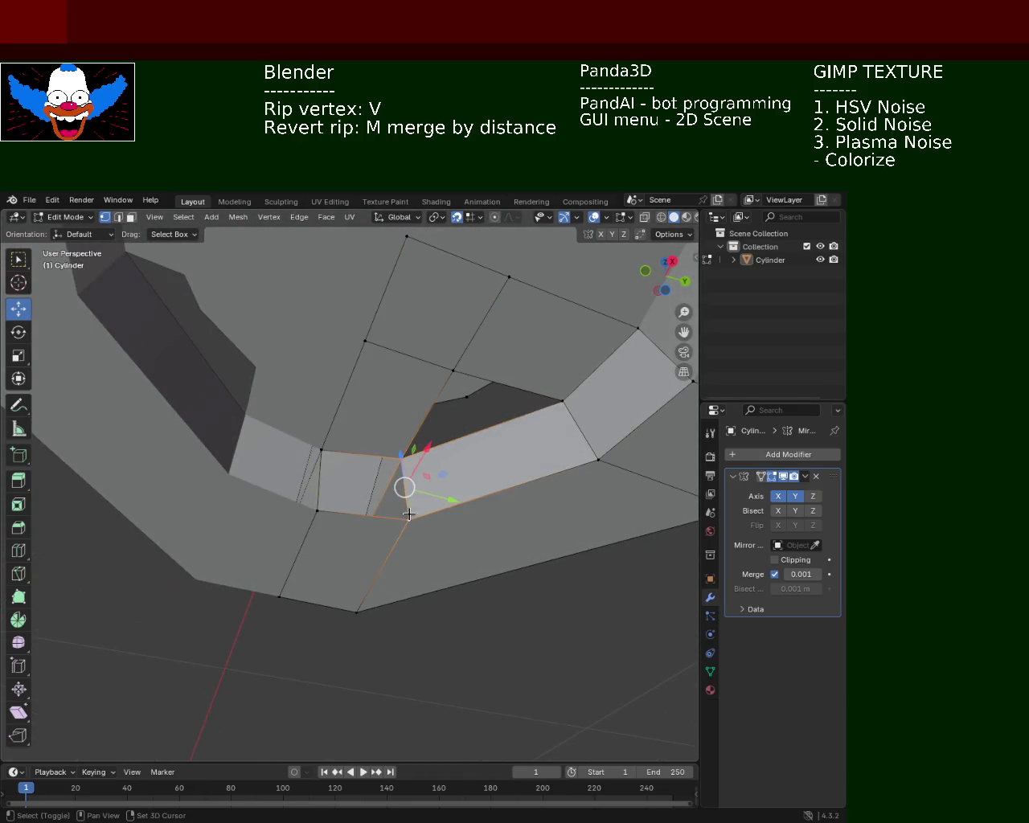
pyautogui.keyDown('shift'); pyautogui.click(308, 504); pyautogui.keyUp('shift')
pyautogui.moveTo(309, 504)
pyautogui.mouseDown(button='middle')
pyautogui.moveTo(435, 417)
pyautogui.moveTo(490, 457)
pyautogui.moveTo(493, 362)
pyautogui.moveTo(427, 357)
pyautogui.moveTo(370, 435)
pyautogui.moveTo(636, 522)
pyautogui.moveTo(558, 446)
pyautogui.moveTo(490, 455)
pyautogui.moveTo(425, 504)
pyautogui.moveTo(401, 545)
pyautogui.moveTo(383, 430)
pyautogui.moveTo(480, 405)
pyautogui.moveTo(388, 361)
pyautogui.moveTo(416, 420)
pyautogui.moveTo(384, 461)
pyautogui.moveTo(412, 425)
pyautogui.moveTo(386, 349)
pyautogui.moveTo(359, 491)
pyautogui.moveTo(402, 483)
pyautogui.moveTo(448, 492)
pyautogui.moveTo(512, 529)
pyautogui.moveTo(449, 456)
pyautogui.moveTo(480, 437)
pyautogui.moveTo(544, 443)
pyautogui.moveTo(458, 509)
pyautogui.moveTo(361, 483)
pyautogui.moveTo(319, 491)
pyautogui.moveTo(319, 551)
pyautogui.moveTo(380, 523)
pyautogui.moveTo(429, 470)
pyautogui.moveTo(337, 547)
pyautogui.mouseUp(button='middle')
# Save as light_pole_2.blend and turn off the Mirror modifier's X axis.
pyautogui.hotkey('ctrl', 's')
pyautogui.scroll(-3, 401, 544)
pyautogui.click(778, 496)
# Disable Y mirroring, then try extruding a face and shifting a vertex on the pole base.
pyautogui.click(795, 496)
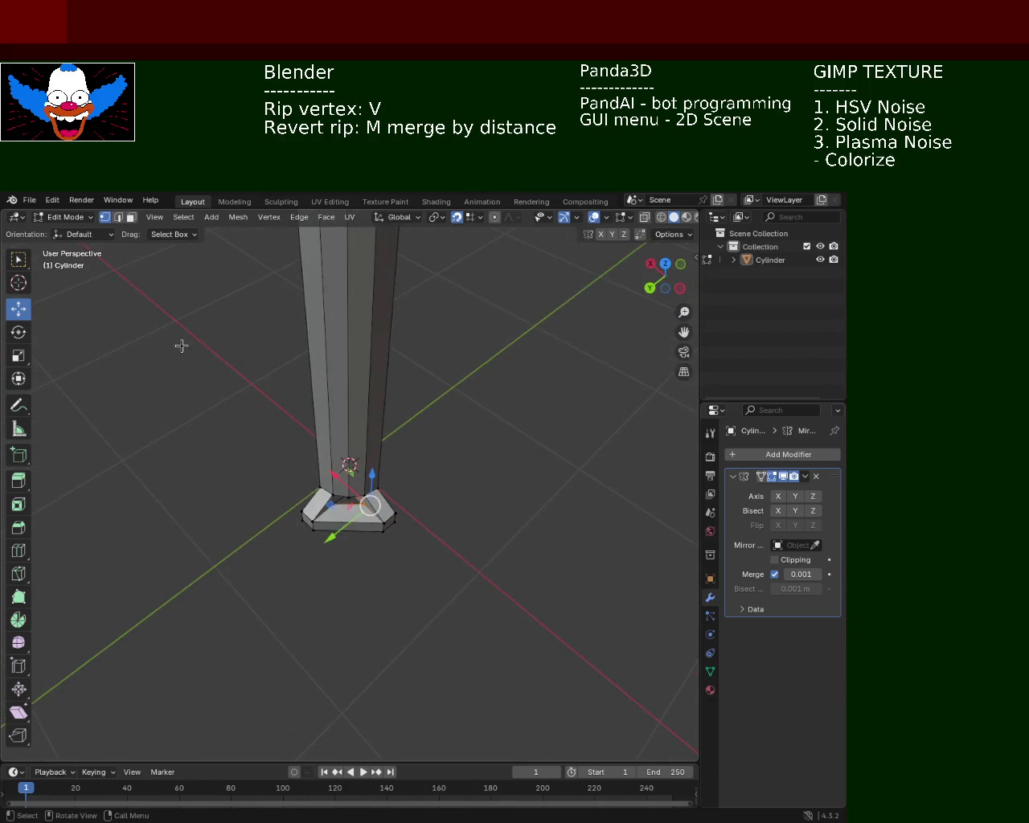
pyautogui.click(123, 218)
pyautogui.click(130, 217)
pyautogui.moveTo(260, 403)
pyautogui.mouseDown(button='middle')
pyautogui.moveTo(282, 423)
pyautogui.moveTo(433, 312)
pyautogui.mouseUp(button='middle')
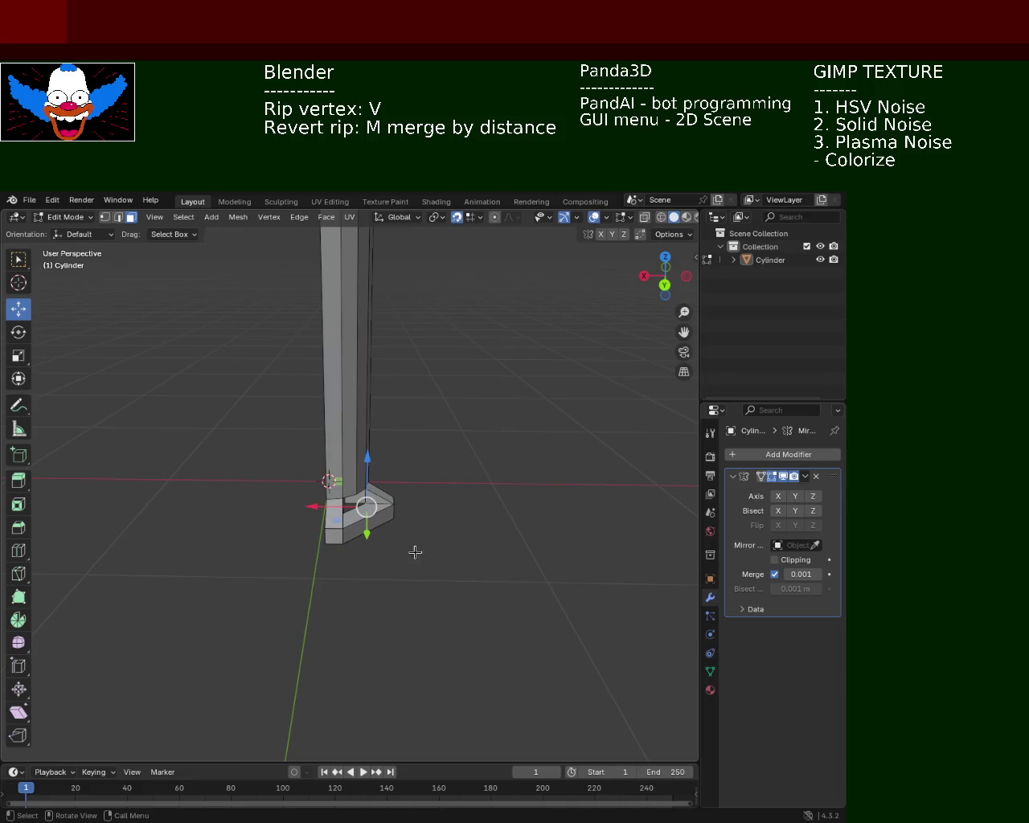
pyautogui.moveTo(416, 501); pyautogui.dragTo(378, 527, button='middle')
pyautogui.press('e')
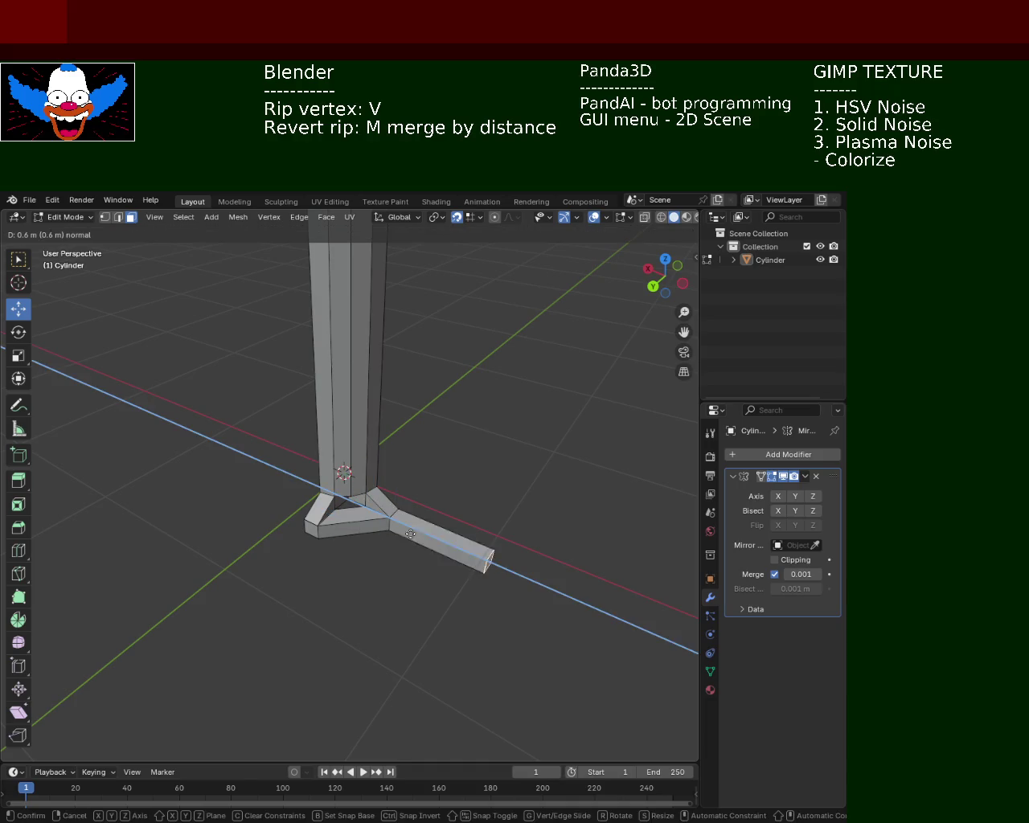
pyautogui.press('Escape')
pyautogui.moveTo(361, 513); pyautogui.dragTo(401, 531)
pyautogui.moveTo(394, 483)
pyautogui.mouseDown(button='middle')
pyautogui.moveTo(383, 432)
pyautogui.moveTo(419, 497)
pyautogui.mouseUp(button='middle')
pyautogui.scroll(4, 383, 433)
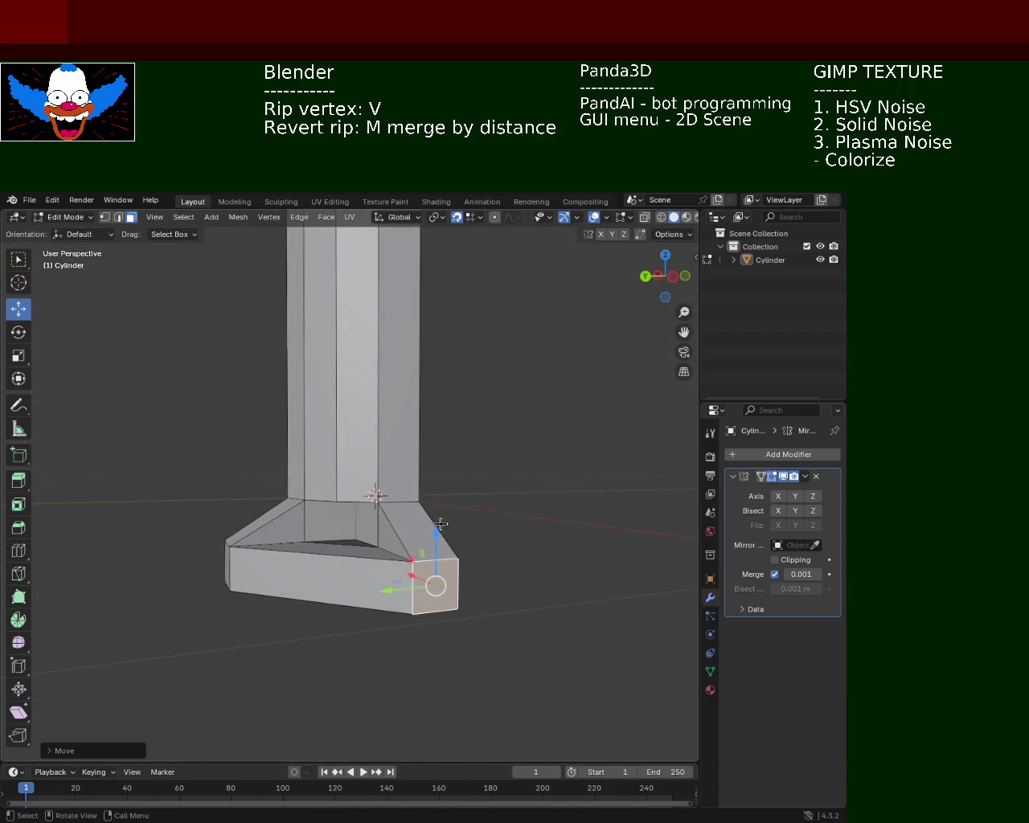
# Select the whole mesh and merge by distance, removing 4 duplicate vertices.
pyautogui.click(213, 569)
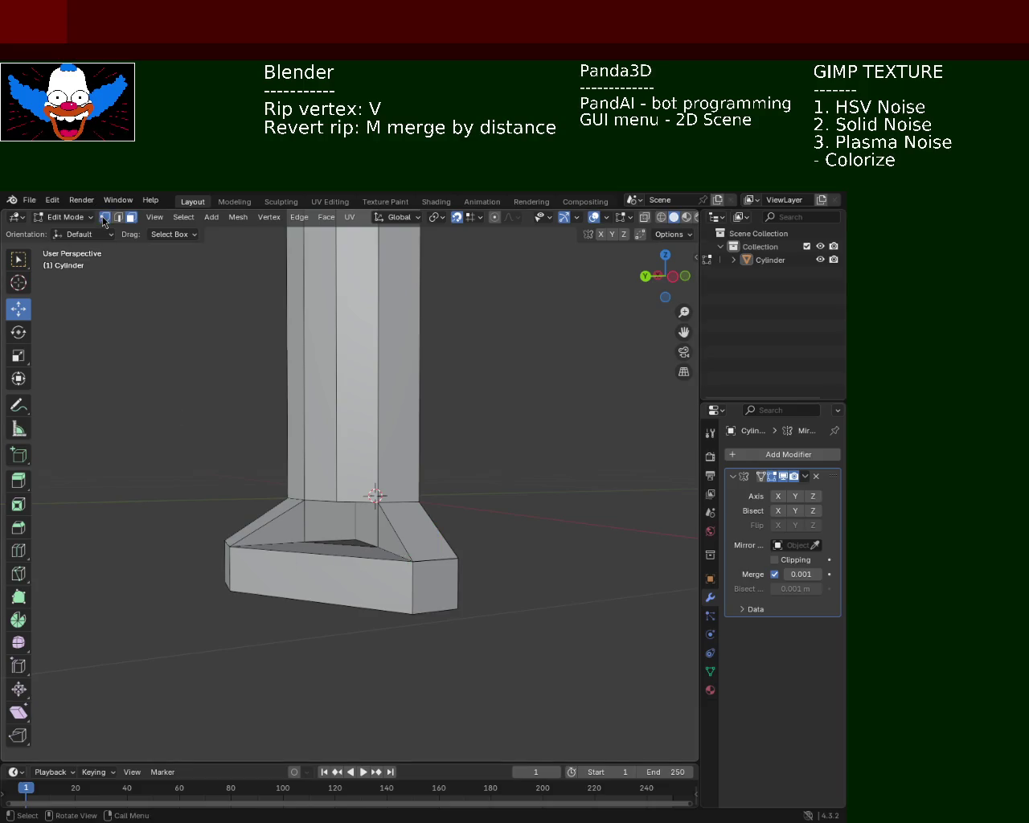
pyautogui.press('a')
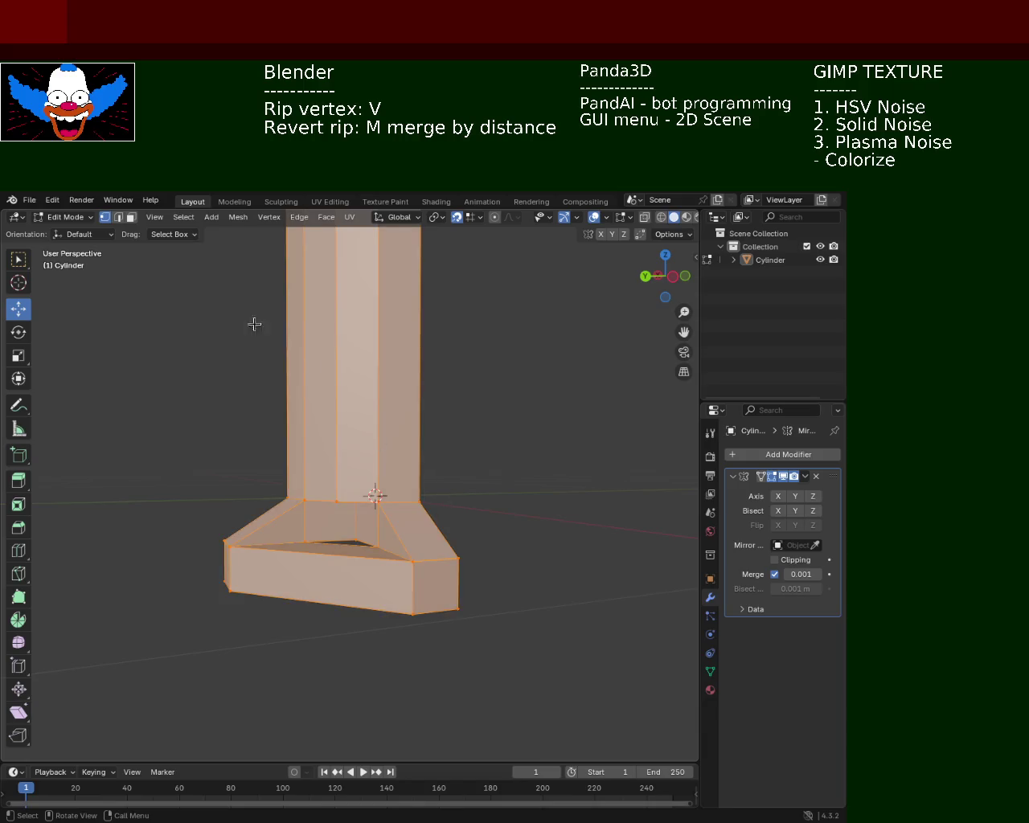
pyautogui.press('m')
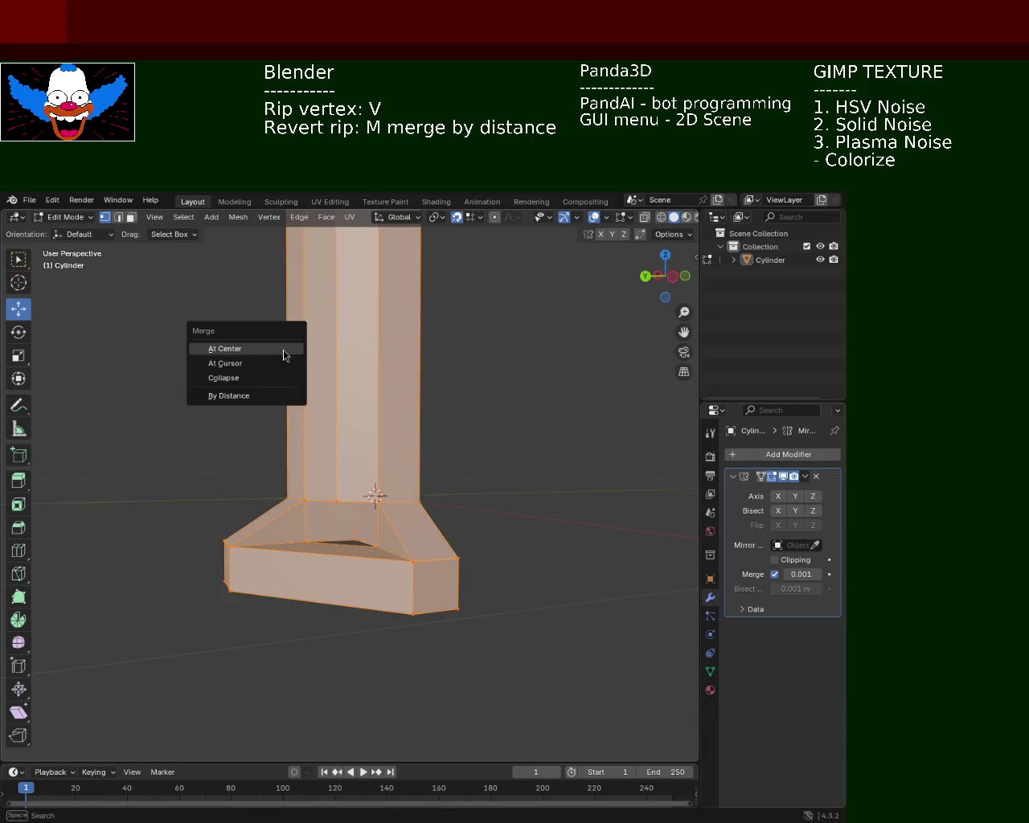
pyautogui.click(281, 396)
# Raise the right and front base corner vertices along Z, then undo the raises.
pyautogui.click(473, 560)
pyautogui.click(458, 559)
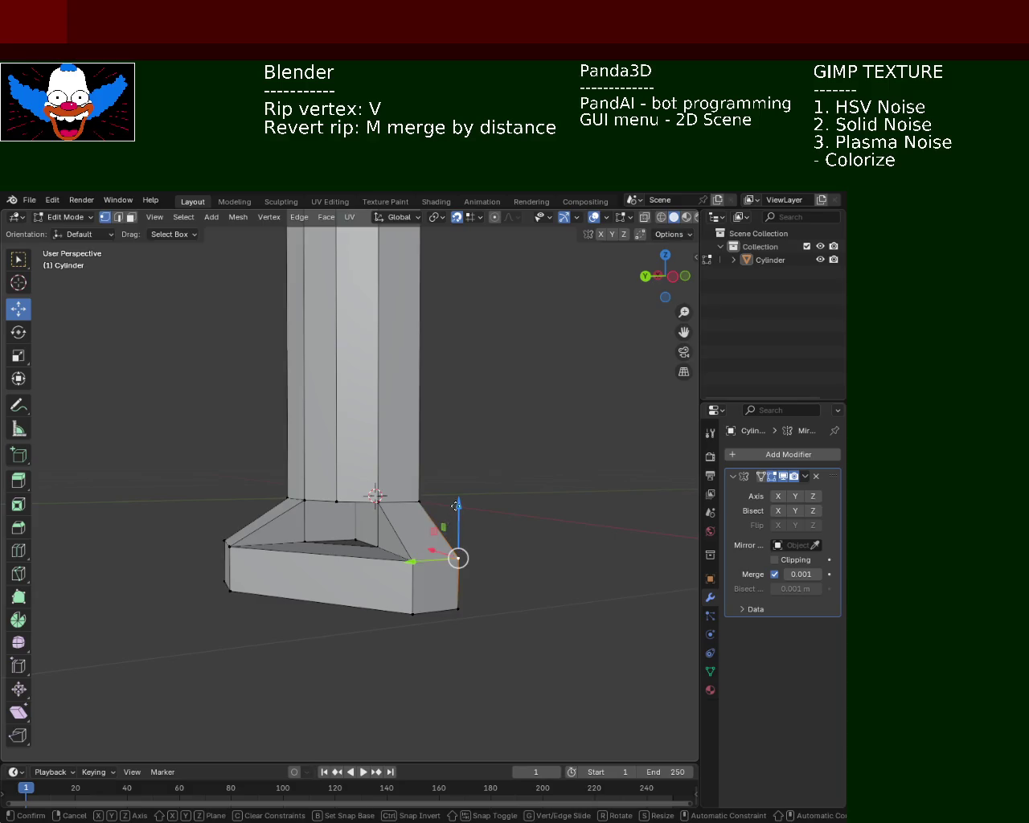
pyautogui.press('g')
pyautogui.press('z')
pyautogui.click(458, 511)
pyautogui.click(414, 561)
pyautogui.press('g')
pyautogui.press('z')
pyautogui.click(414, 506)
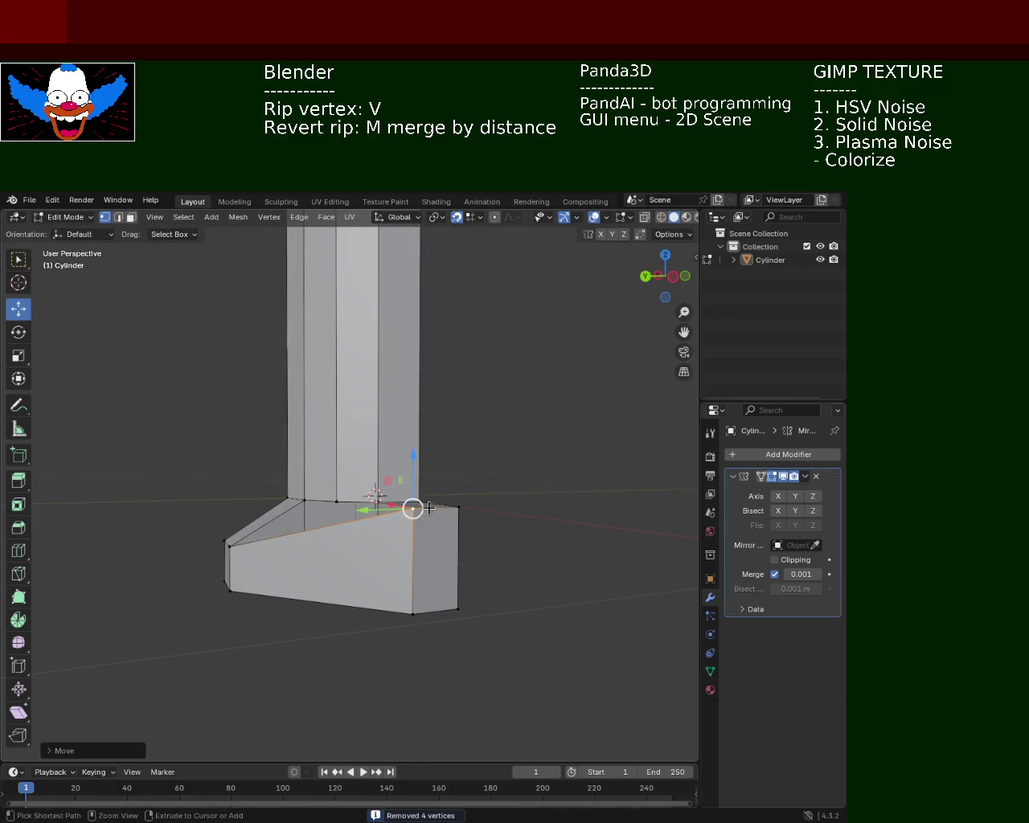
pyautogui.hotkey('ctrl', 'z')
pyautogui.hotkey('ctrl', 'z')
pyautogui.hotkey('ctrl', 'z')
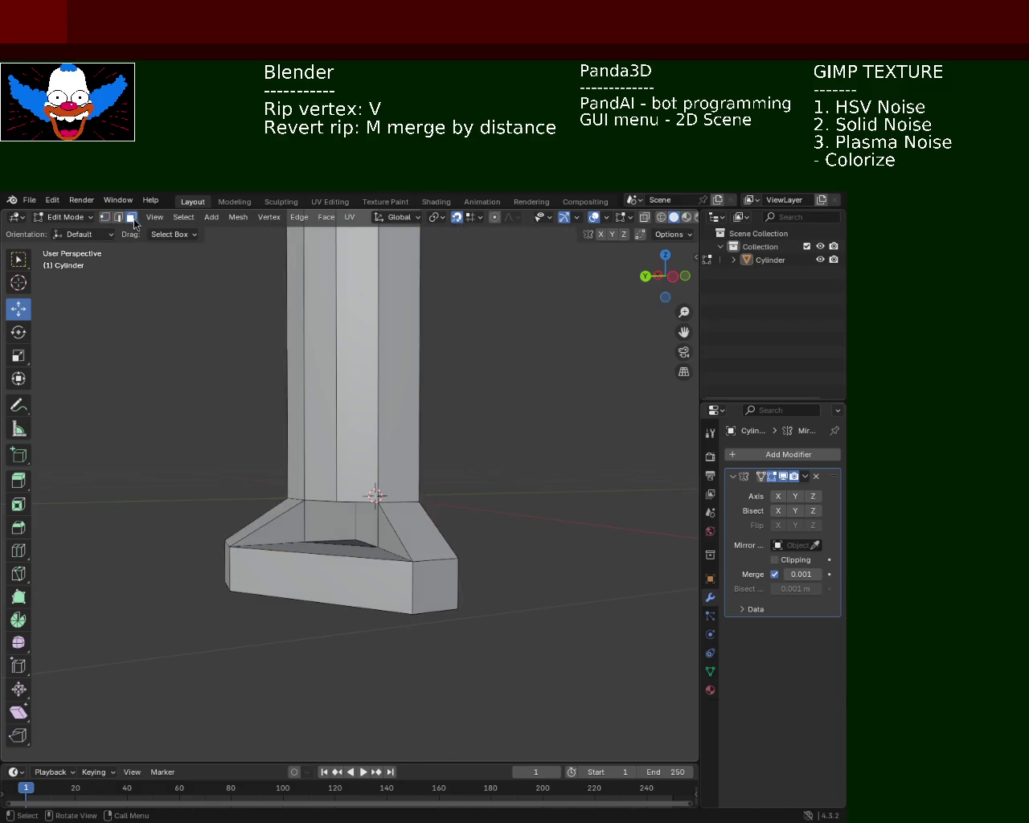
# Pull the base's right side face outward along X into a pointed leg.
pyautogui.click(131, 218)
pyautogui.moveTo(362, 482); pyautogui.dragTo(489, 599, button='middle')
pyautogui.click(450, 588)
pyautogui.press('e')
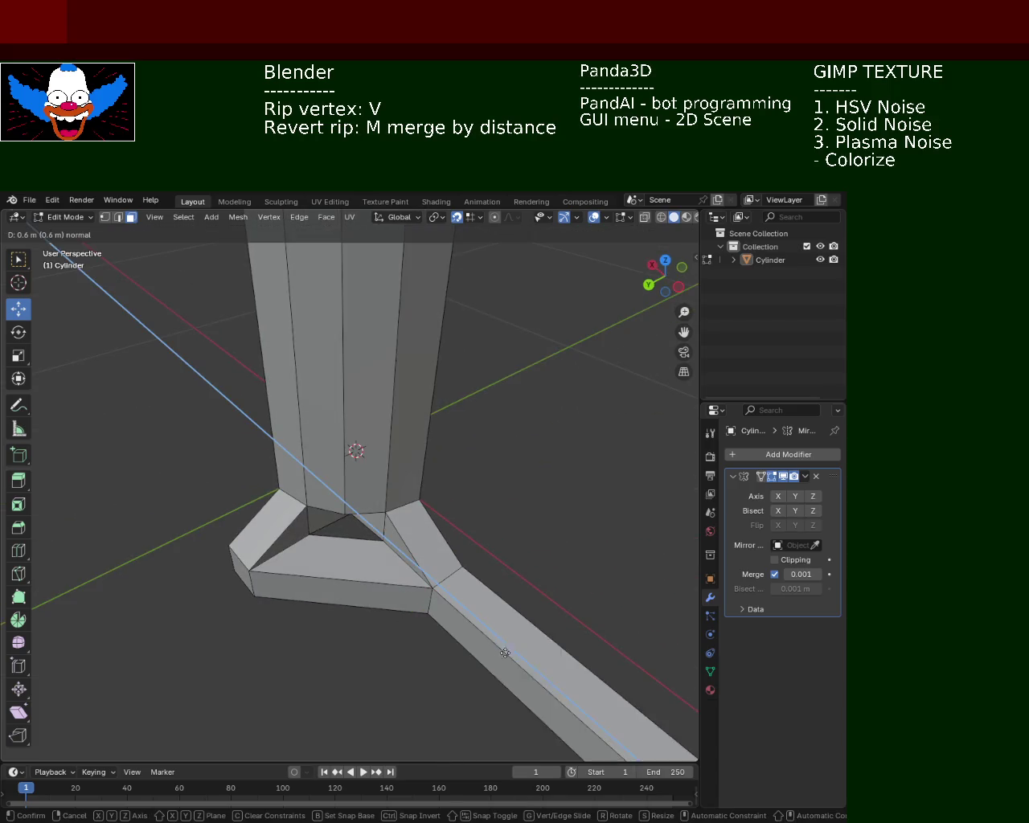
pyautogui.rightClick(448, 600)
pyautogui.press('g')
pyautogui.press('x')
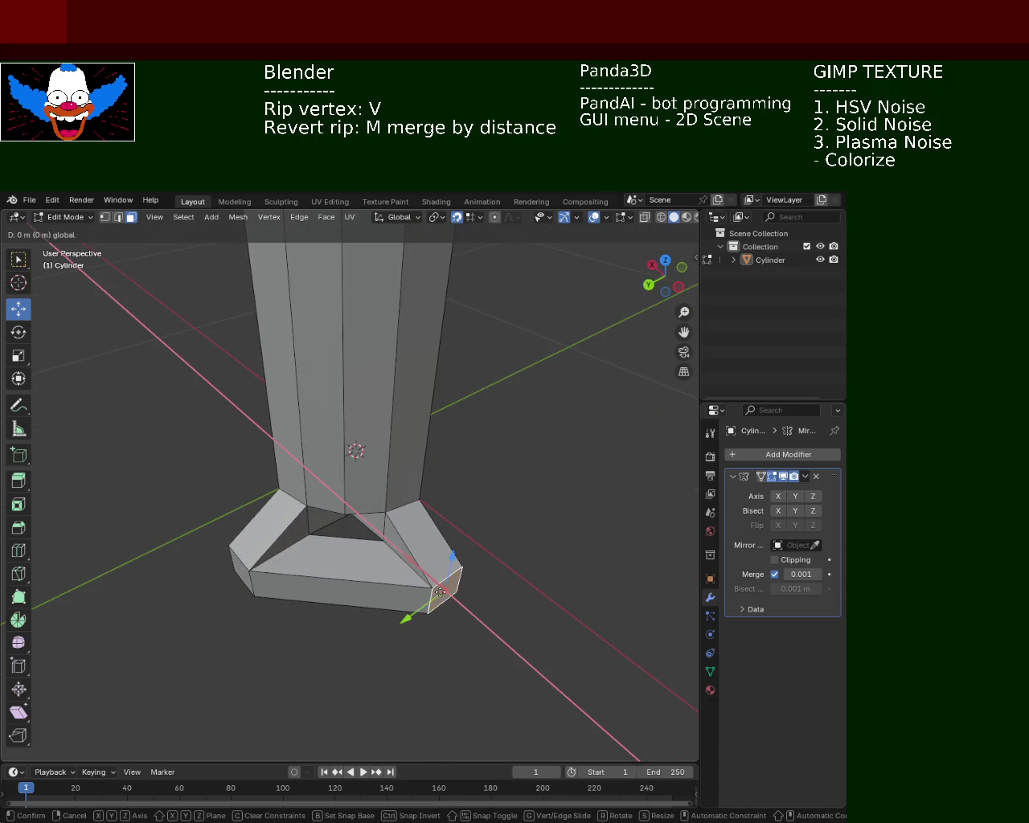
pyautogui.click(440, 599)
pyautogui.press('g')
pyautogui.press('x')
pyautogui.click(469, 619)
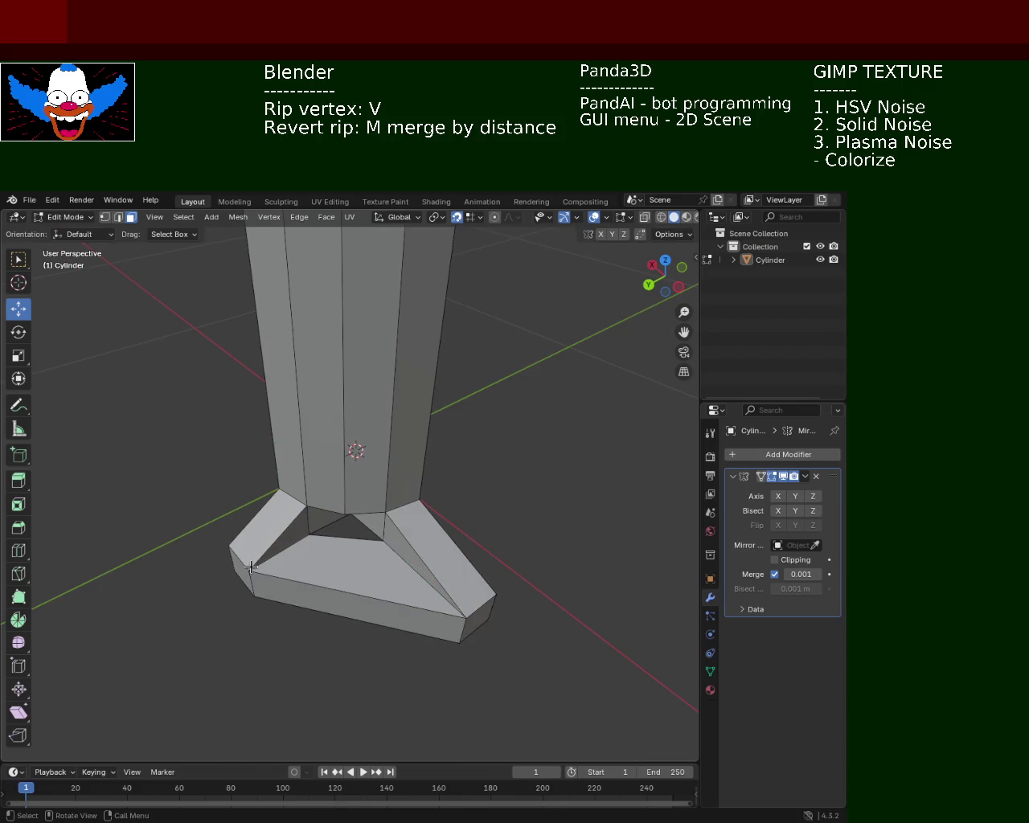
# Slide the base's corner vertex along Y, save the file, and re-enable Y mirroring.
pyautogui.click(235, 568)
pyautogui.moveTo(214, 581); pyautogui.dragTo(195, 599)
pyautogui.rightClick(197, 592)
pyautogui.rightClick(197, 595)
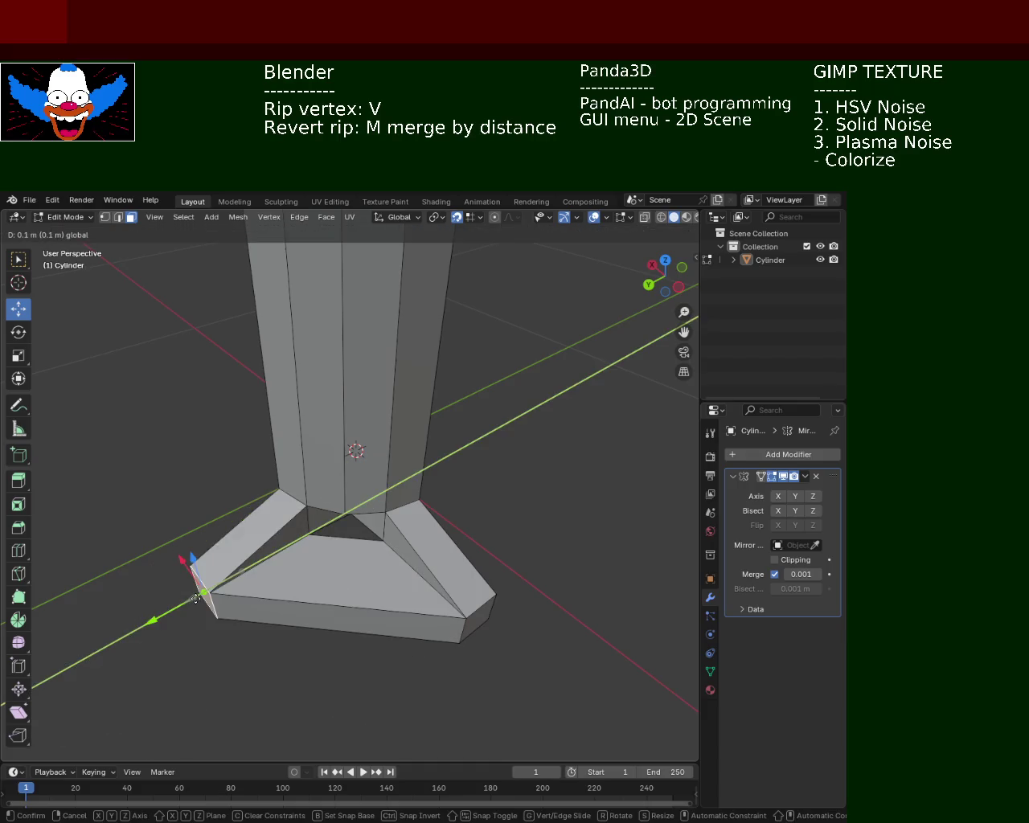
pyautogui.click(196, 599)
pyautogui.moveTo(201, 592)
pyautogui.mouseDown(button='middle')
pyautogui.moveTo(274, 569)
pyautogui.moveTo(411, 593)
pyautogui.moveTo(326, 625)
pyautogui.mouseUp(button='middle')
pyautogui.hotkey('ctrl', 's')
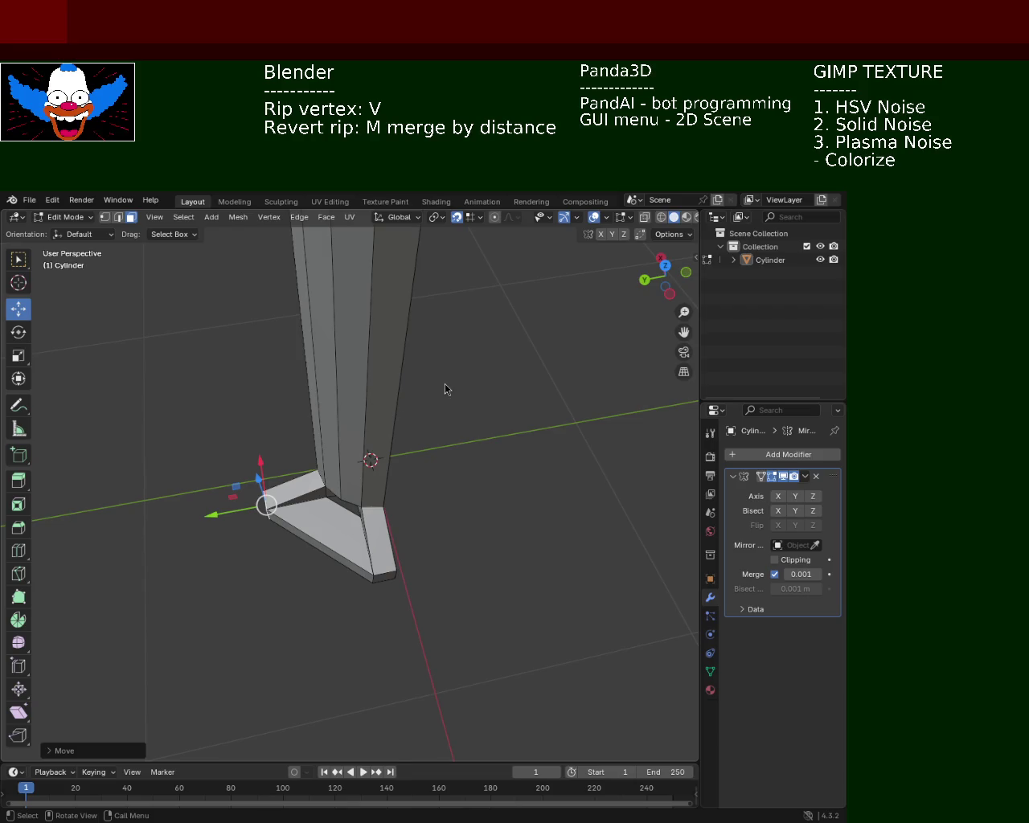
pyautogui.moveTo(498, 452)
pyautogui.mouseDown(button='middle')
pyautogui.moveTo(467, 496)
pyautogui.moveTo(400, 379)
pyautogui.moveTo(356, 413)
pyautogui.moveTo(333, 554)
pyautogui.moveTo(314, 535)
pyautogui.moveTo(377, 513)
pyautogui.moveTo(409, 437)
pyautogui.moveTo(410, 397)
pyautogui.moveTo(364, 459)
pyautogui.moveTo(191, 480)
pyautogui.moveTo(158, 510)
pyautogui.moveTo(149, 571)
pyautogui.moveTo(202, 552)
pyautogui.moveTo(182, 524)
pyautogui.moveTo(177, 560)
pyautogui.moveTo(206, 547)
pyautogui.moveTo(230, 515)
pyautogui.moveTo(266, 531)
pyautogui.moveTo(417, 462)
pyautogui.moveTo(201, 514)
pyautogui.moveTo(217, 375)
pyautogui.moveTo(118, 397)
pyautogui.moveTo(369, 518)
pyautogui.moveTo(445, 502)
pyautogui.mouseUp(button='middle')
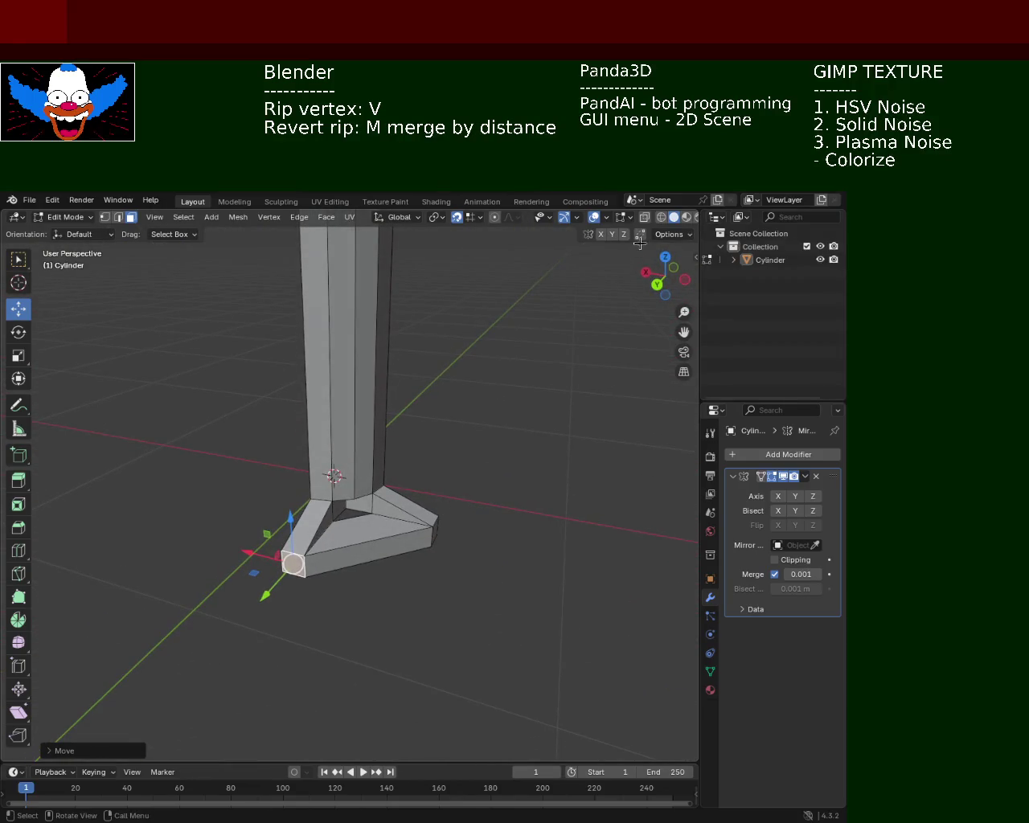
pyautogui.click(796, 497)
# Enable X mirroring and orbit until the full mirrored legged base stands upright.
pyautogui.click(778, 496)
pyautogui.moveTo(483, 530)
pyautogui.mouseDown(button='middle')
pyautogui.moveTo(453, 554)
pyautogui.moveTo(409, 466)
pyautogui.moveTo(454, 501)
pyautogui.moveTo(414, 420)
pyautogui.mouseUp(button='middle')
pyautogui.scroll(-5, 410, 466)
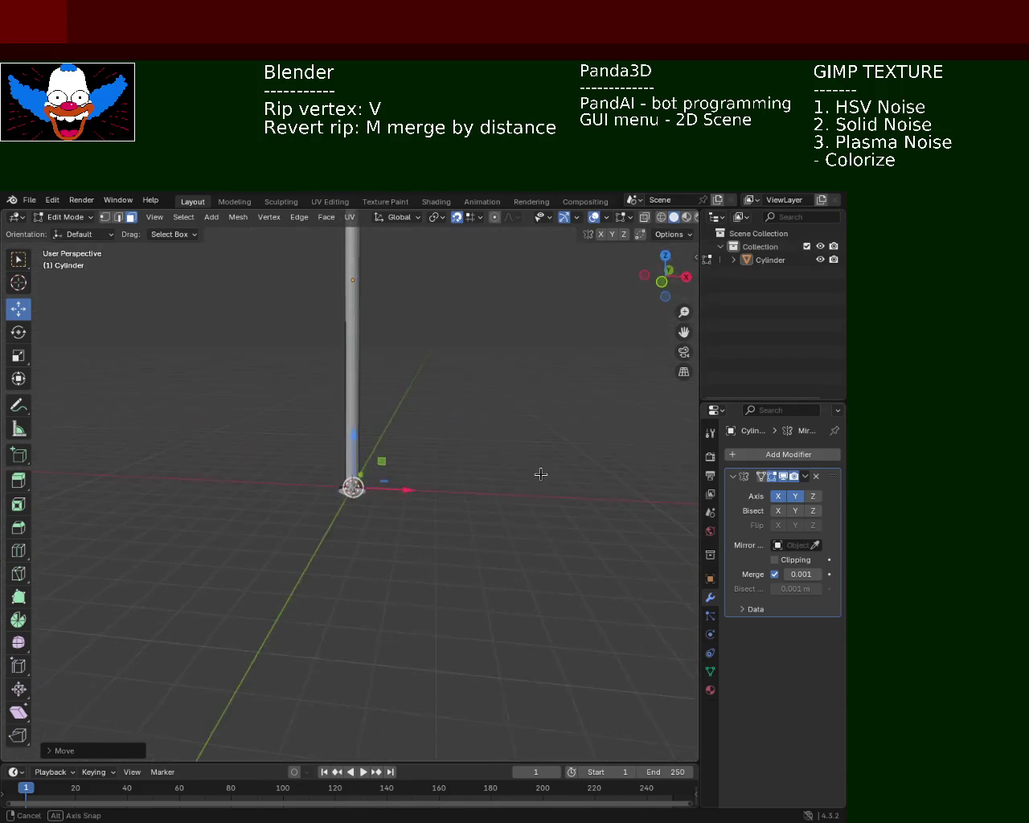
pyautogui.moveTo(395, 381)
pyautogui.mouseDown(button='middle')
pyautogui.moveTo(405, 606)
pyautogui.moveTo(464, 515)
pyautogui.mouseUp(button='middle')
pyautogui.moveTo(402, 641)
pyautogui.mouseDown(button='middle')
pyautogui.moveTo(398, 546)
pyautogui.moveTo(333, 542)
pyautogui.moveTo(383, 609)
pyautogui.moveTo(335, 634)
pyautogui.moveTo(370, 581)
pyautogui.moveTo(372, 533)
pyautogui.mouseUp(button='middle')
pyautogui.moveTo(337, 598)
pyautogui.mouseDown(button='middle')
pyautogui.moveTo(379, 565)
pyautogui.moveTo(388, 484)
pyautogui.moveTo(378, 525)
pyautogui.moveTo(395, 577)
pyautogui.moveTo(384, 572)
pyautogui.moveTo(374, 476)
pyautogui.moveTo(388, 593)
pyautogui.moveTo(436, 609)
pyautogui.moveTo(420, 560)
pyautogui.moveTo(391, 522)
pyautogui.moveTo(426, 516)
pyautogui.moveTo(413, 475)
pyautogui.moveTo(423, 391)
pyautogui.moveTo(386, 517)
pyautogui.moveTo(452, 442)
pyautogui.moveTo(434, 492)
pyautogui.moveTo(494, 509)
pyautogui.moveTo(434, 378)
pyautogui.mouseUp(button='middle')
# Hide the viewport overlays and toggle wireframe shading on and off to inspect the post.
pyautogui.click(594, 217)
pyautogui.click(569, 217)
pyautogui.moveTo(519, 282)
pyautogui.mouseDown(button='middle')
pyautogui.moveTo(447, 481)
pyautogui.moveTo(476, 500)
pyautogui.moveTo(453, 453)
pyautogui.moveTo(490, 480)
pyautogui.moveTo(447, 458)
pyautogui.moveTo(432, 411)
pyautogui.moveTo(391, 423)
pyautogui.moveTo(402, 448)
pyautogui.moveTo(385, 451)
pyautogui.mouseUp(button='middle')
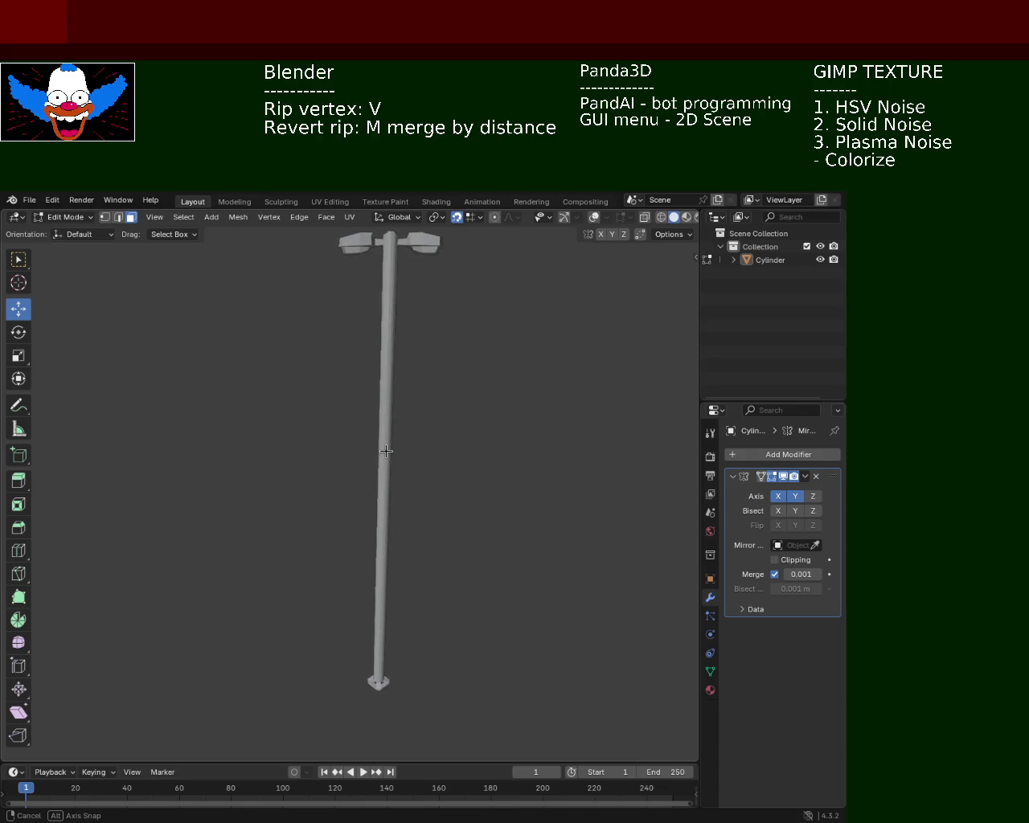
pyautogui.moveTo(386, 451); pyautogui.dragTo(386, 451, button='middle')
pyautogui.click(661, 217)
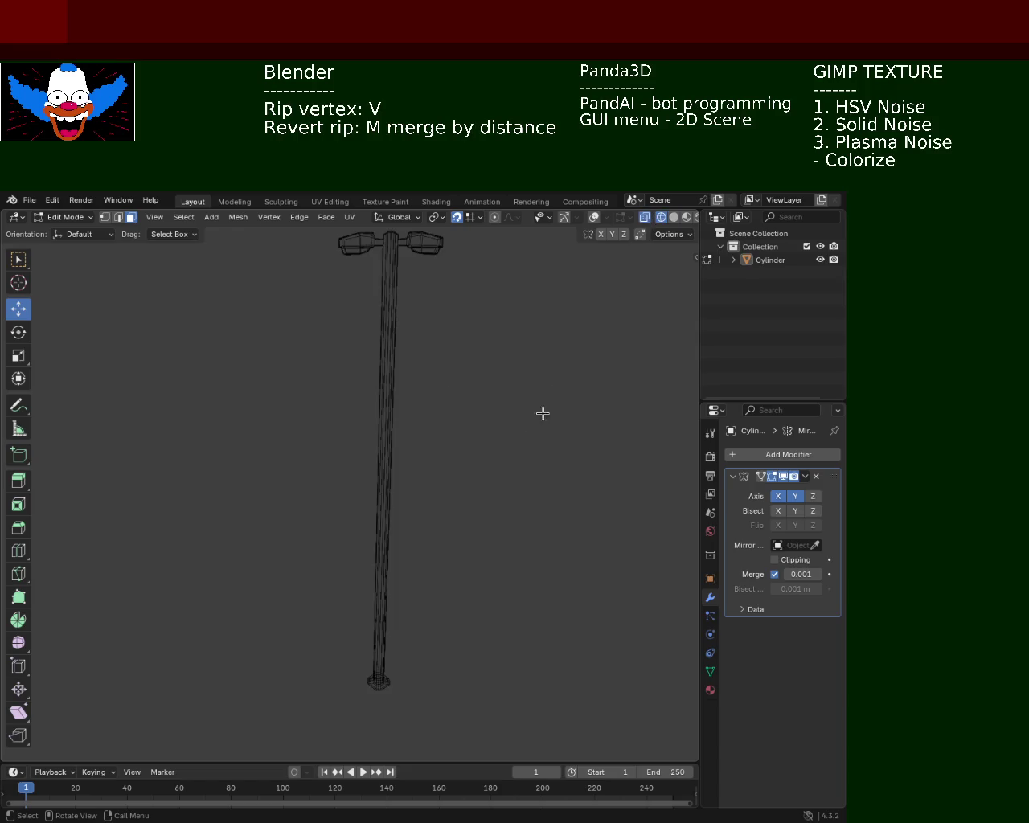
pyautogui.click(674, 217)
# Orbit and zoom around the lamp post, then exit to Object Mode.
pyautogui.moveTo(484, 512)
pyautogui.mouseDown(button='middle')
pyautogui.moveTo(449, 408)
pyautogui.moveTo(406, 551)
pyautogui.mouseUp(button='middle')
pyautogui.scroll(4, 407, 552)
pyautogui.scroll(3, 394, 482)
pyautogui.scroll(2, 391, 448)
pyautogui.moveTo(395, 449)
pyautogui.mouseDown(button='middle')
pyautogui.moveTo(337, 444)
pyautogui.moveTo(439, 533)
pyautogui.moveTo(439, 453)
pyautogui.moveTo(432, 492)
pyautogui.moveTo(428, 453)
pyautogui.moveTo(474, 465)
pyautogui.mouseUp(button='middle')
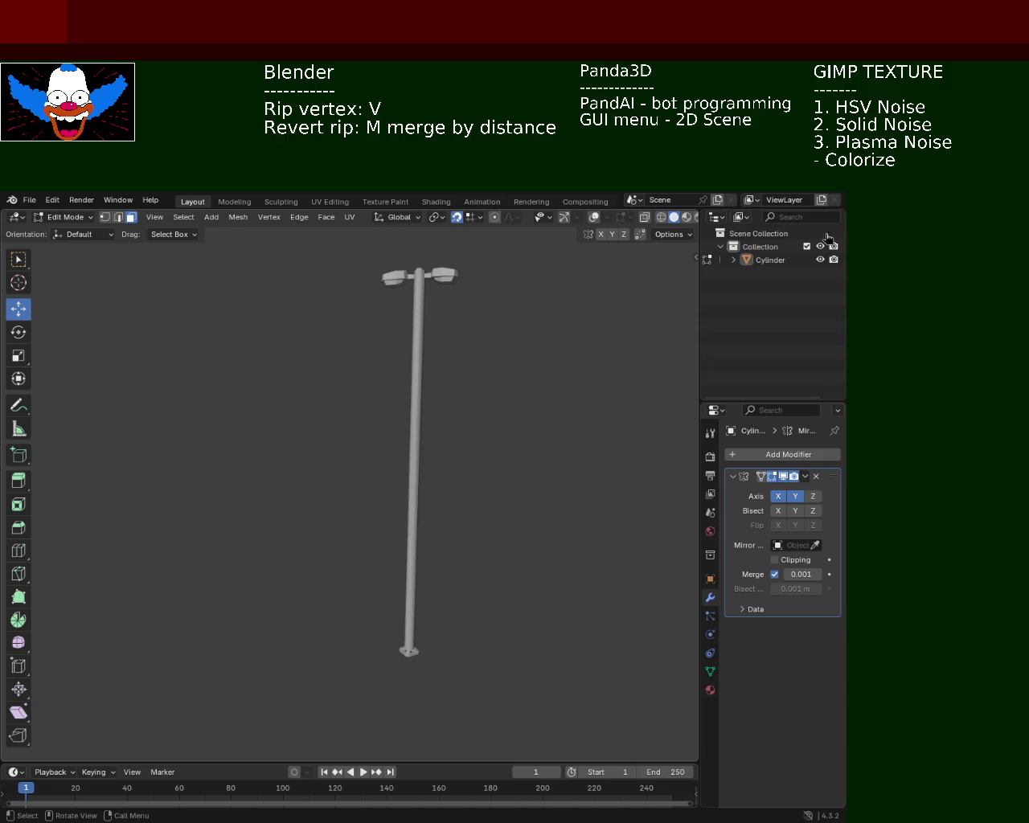
pyautogui.moveTo(448, 430)
pyautogui.mouseDown(button='middle')
pyautogui.moveTo(510, 428)
pyautogui.moveTo(485, 405)
pyautogui.moveTo(461, 421)
pyautogui.moveTo(456, 466)
pyautogui.moveTo(407, 392)
pyautogui.moveTo(359, 485)
pyautogui.moveTo(414, 448)
pyautogui.moveTo(426, 485)
pyautogui.moveTo(441, 478)
pyautogui.moveTo(466, 395)
pyautogui.moveTo(425, 464)
pyautogui.moveTo(436, 457)
pyautogui.moveTo(432, 530)
pyautogui.moveTo(448, 516)
pyautogui.moveTo(423, 485)
pyautogui.moveTo(422, 560)
pyautogui.moveTo(409, 510)
pyautogui.moveTo(461, 475)
pyautogui.moveTo(510, 475)
pyautogui.moveTo(466, 495)
pyautogui.moveTo(390, 487)
pyautogui.moveTo(443, 510)
pyautogui.moveTo(375, 489)
pyautogui.moveTo(400, 493)
pyautogui.moveTo(393, 474)
pyautogui.moveTo(421, 473)
pyautogui.moveTo(411, 468)
pyautogui.moveTo(494, 372)
pyautogui.mouseUp(button='middle')
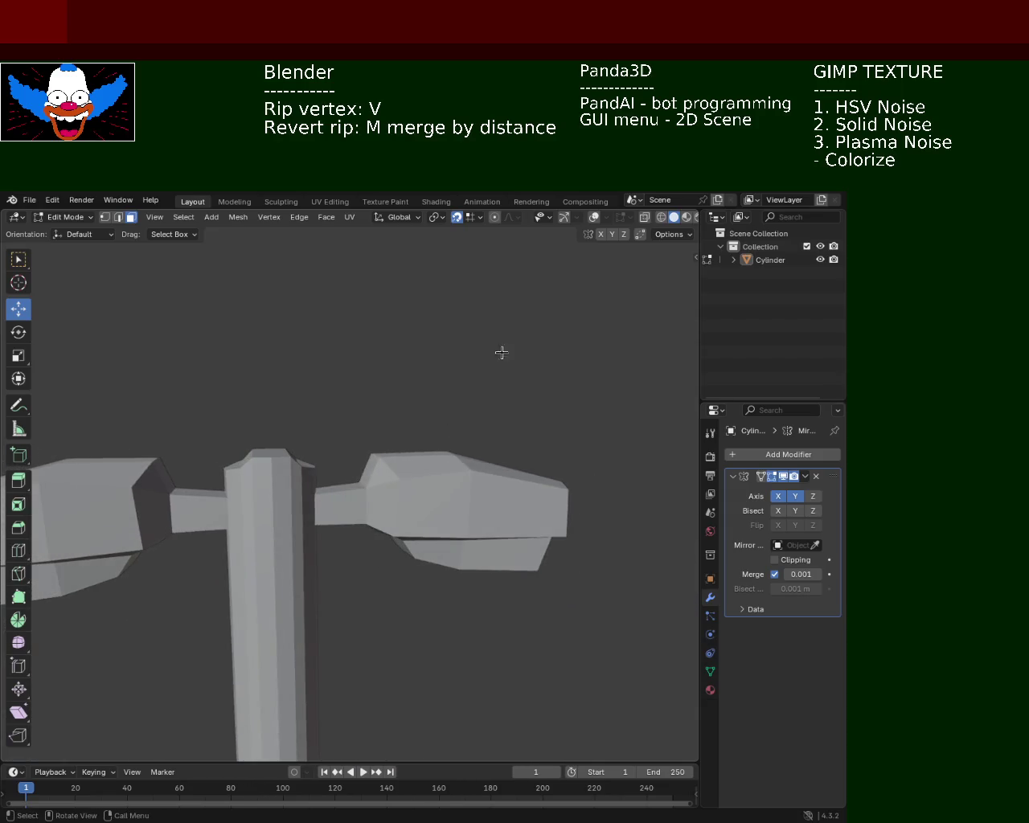
pyautogui.press('Tab')
# Switch to wireframe, return to Edit Mode, box-select the post top, and restore overlays.
pyautogui.click(636, 217)
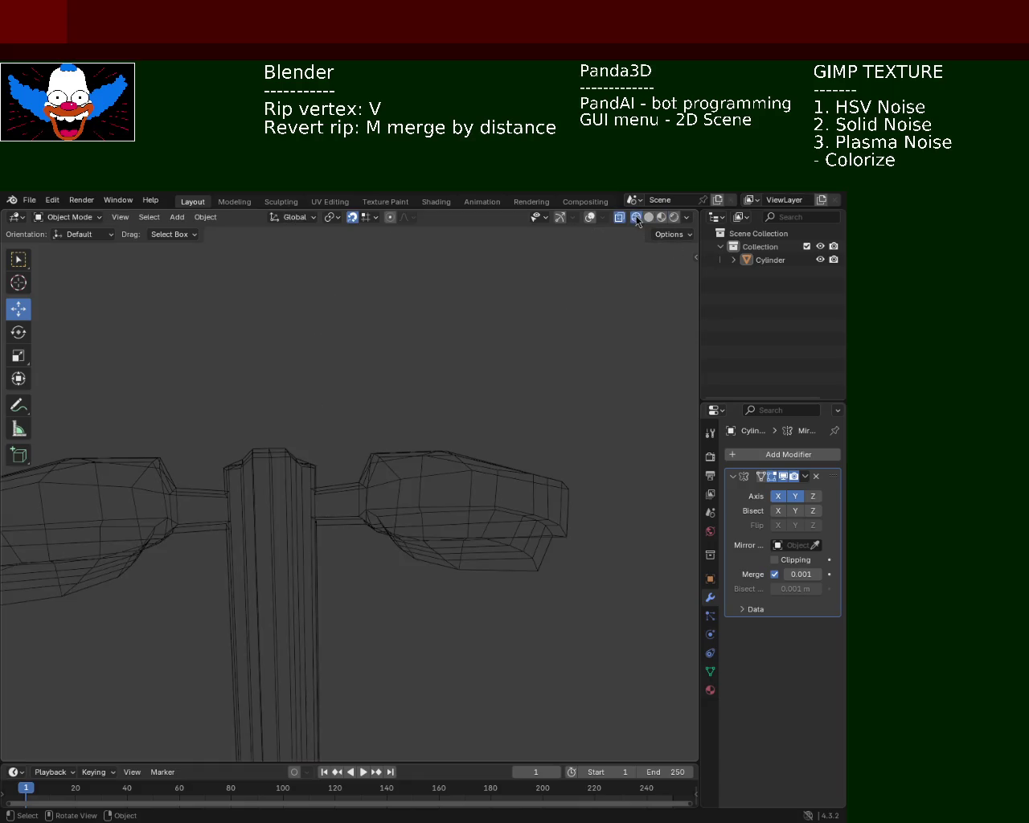
pyautogui.press('Tab')
pyautogui.moveTo(206, 392); pyautogui.dragTo(310, 464)
pyautogui.scroll(-5, 310, 464)
pyautogui.hotkey('shift', 'alt', 'z')
# Toggle both mirror axes off and back on in solid shading, then deselect the top faces.
pyautogui.click(795, 496)
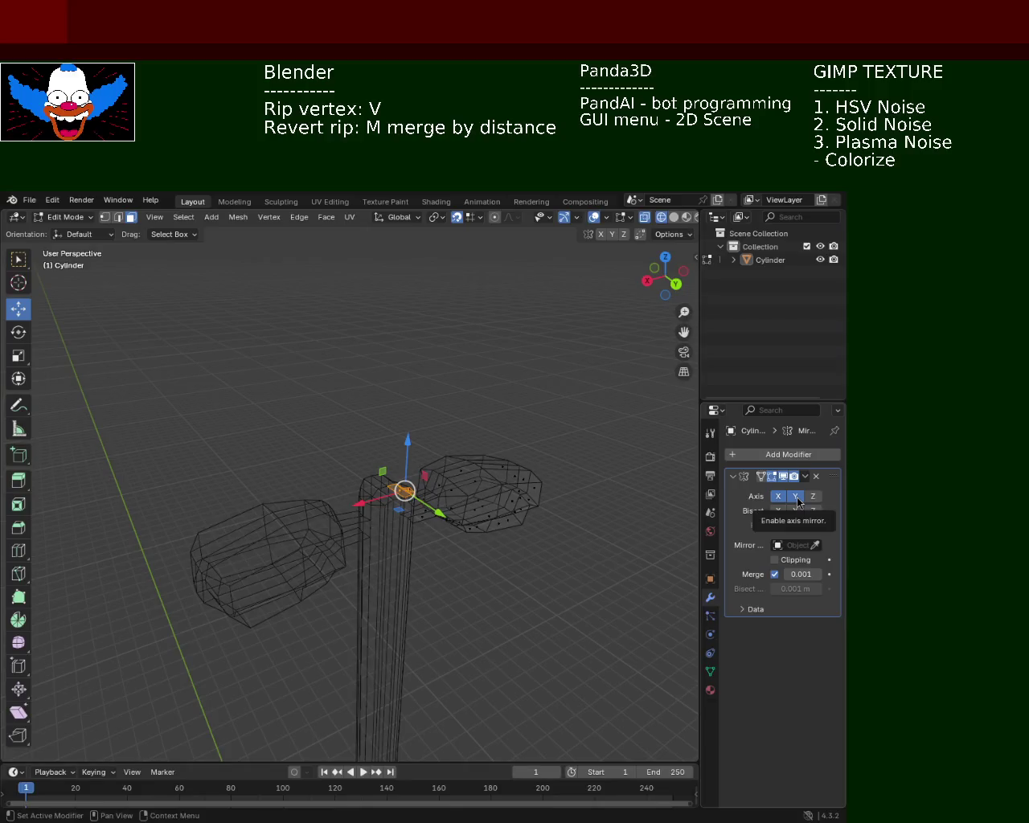
pyautogui.click(779, 496)
pyautogui.click(674, 217)
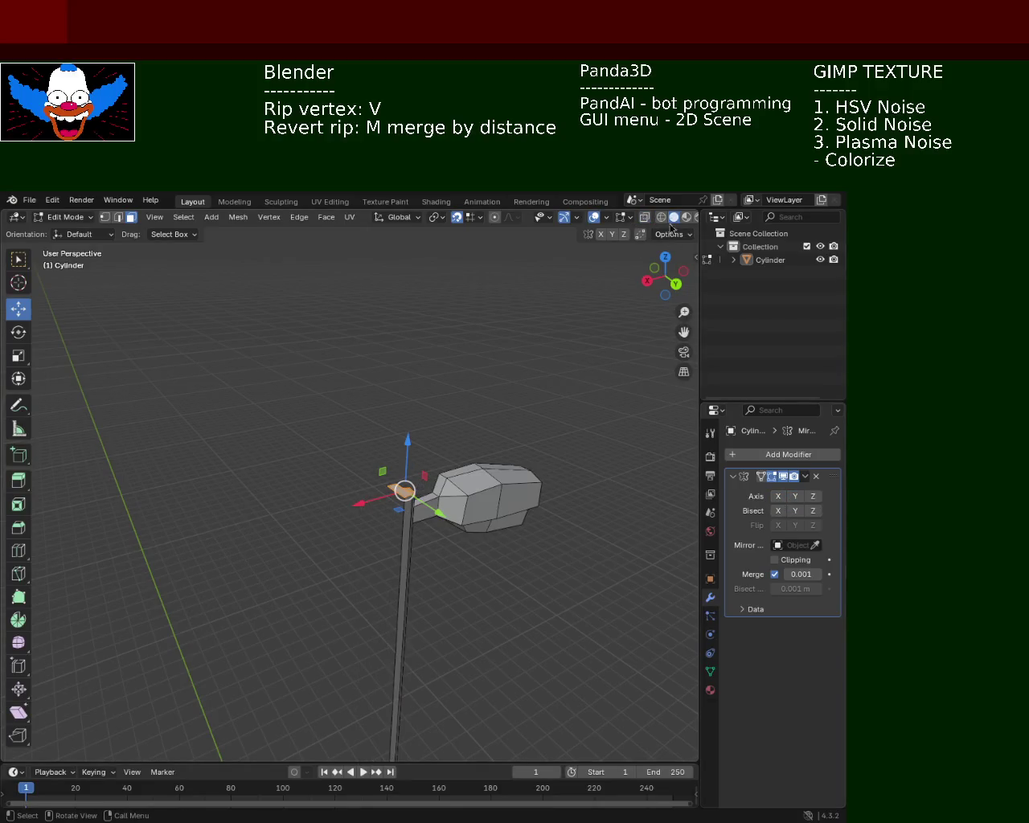
pyautogui.click(795, 496)
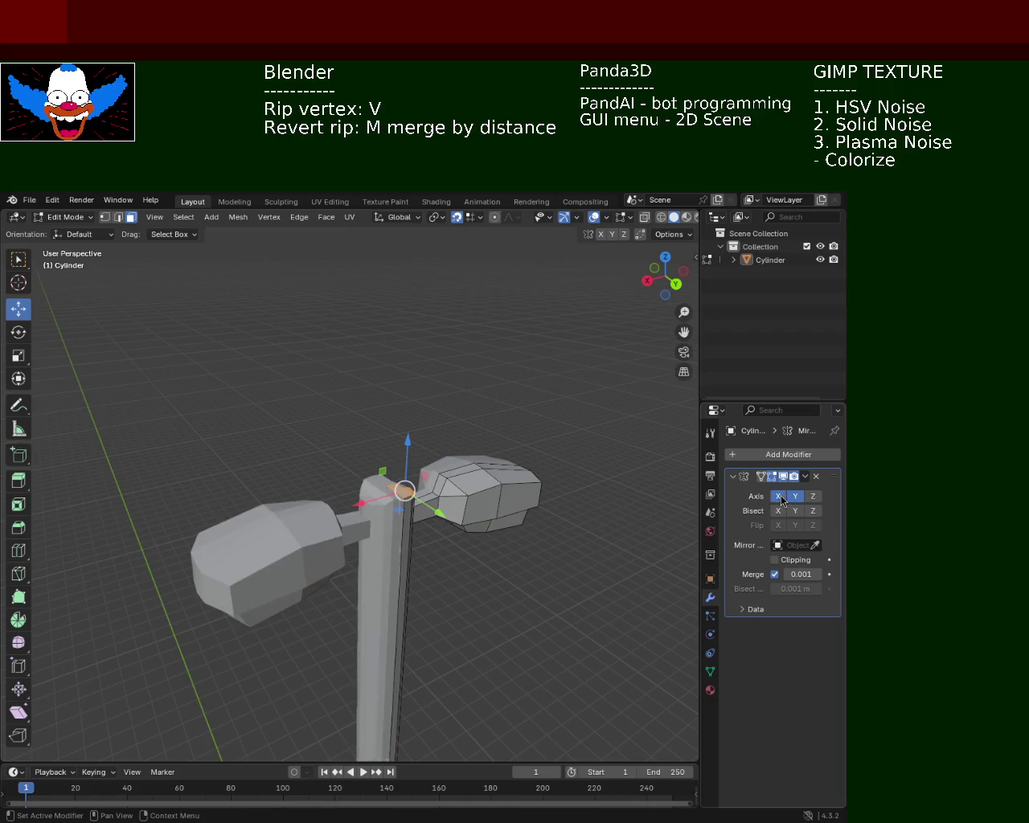
pyautogui.click(779, 496)
pyautogui.moveTo(477, 498); pyautogui.dragTo(524, 460, button='middle')
pyautogui.scroll(5, 523, 460)
pyautogui.scroll(3, 478, 506)
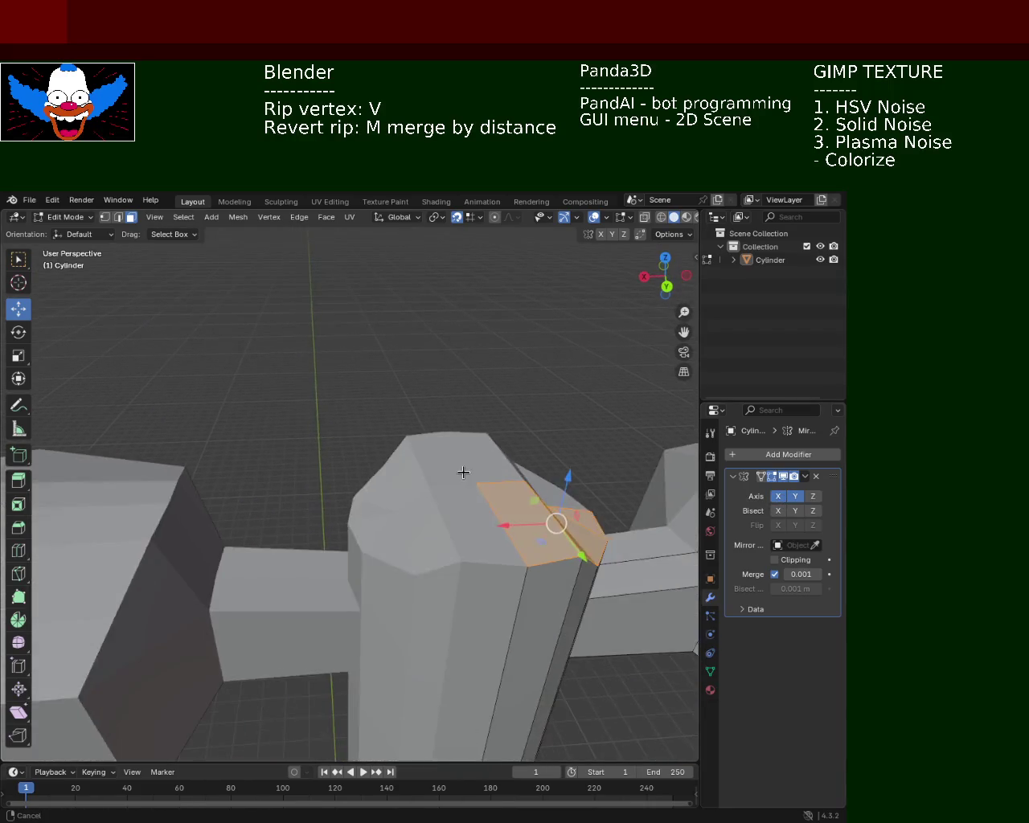
pyautogui.click(504, 356)
pyautogui.scroll(2, 498, 356)
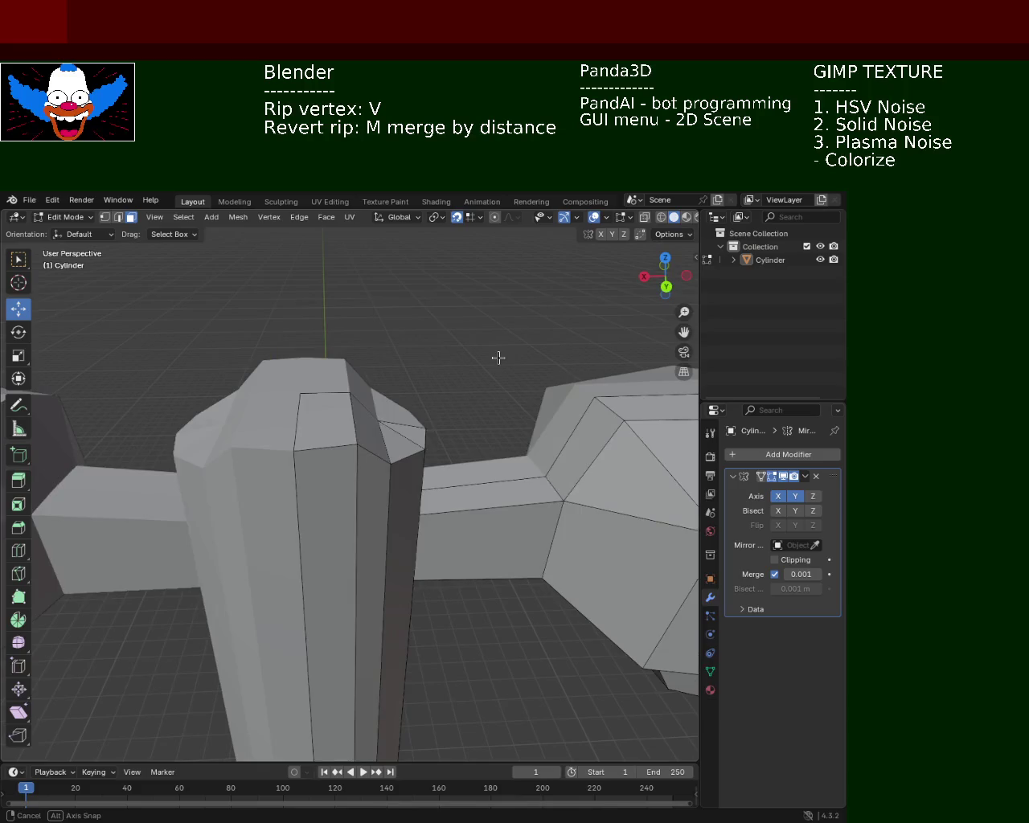
# Select the column's top quad and move it about 0.17 m down along Z to reshape the cap.
pyautogui.moveTo(241, 313)
pyautogui.mouseDown()
pyautogui.moveTo(445, 443)
pyautogui.moveTo(410, 437)
pyautogui.mouseUp()
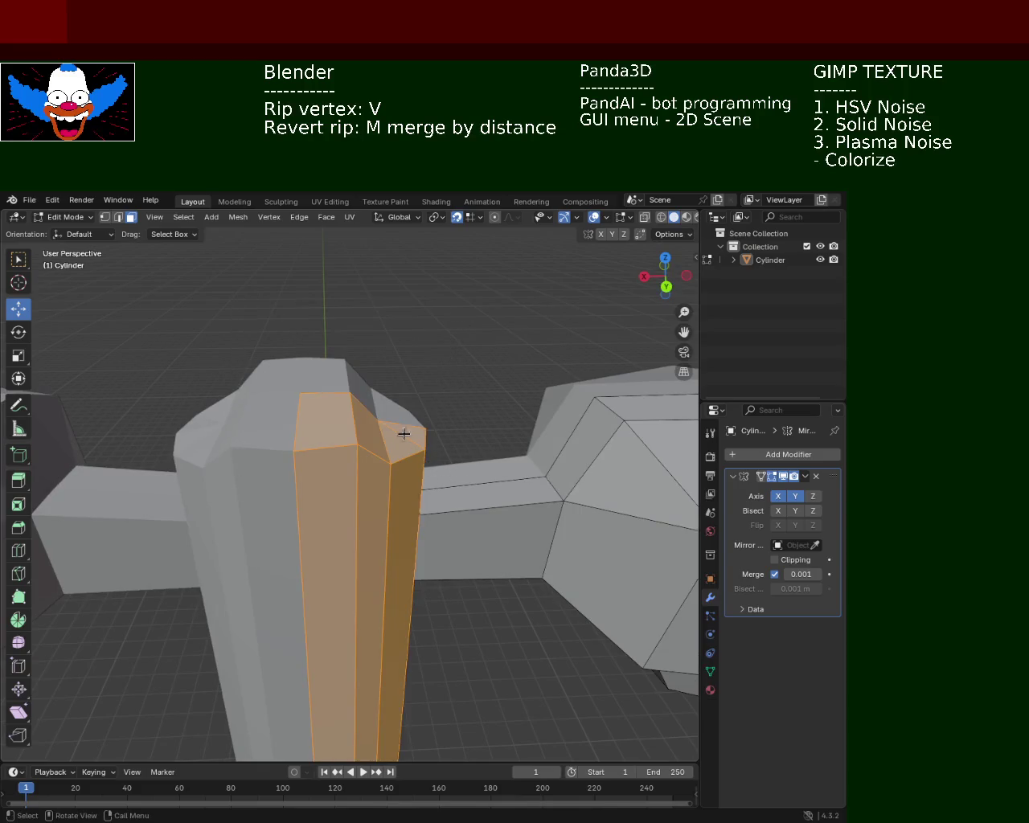
pyautogui.click(416, 406)
pyautogui.keyDown('shift'); pyautogui.click(402, 438); pyautogui.keyUp('shift')
pyautogui.keyDown('shift'); pyautogui.click(326, 418); pyautogui.keyUp('shift')
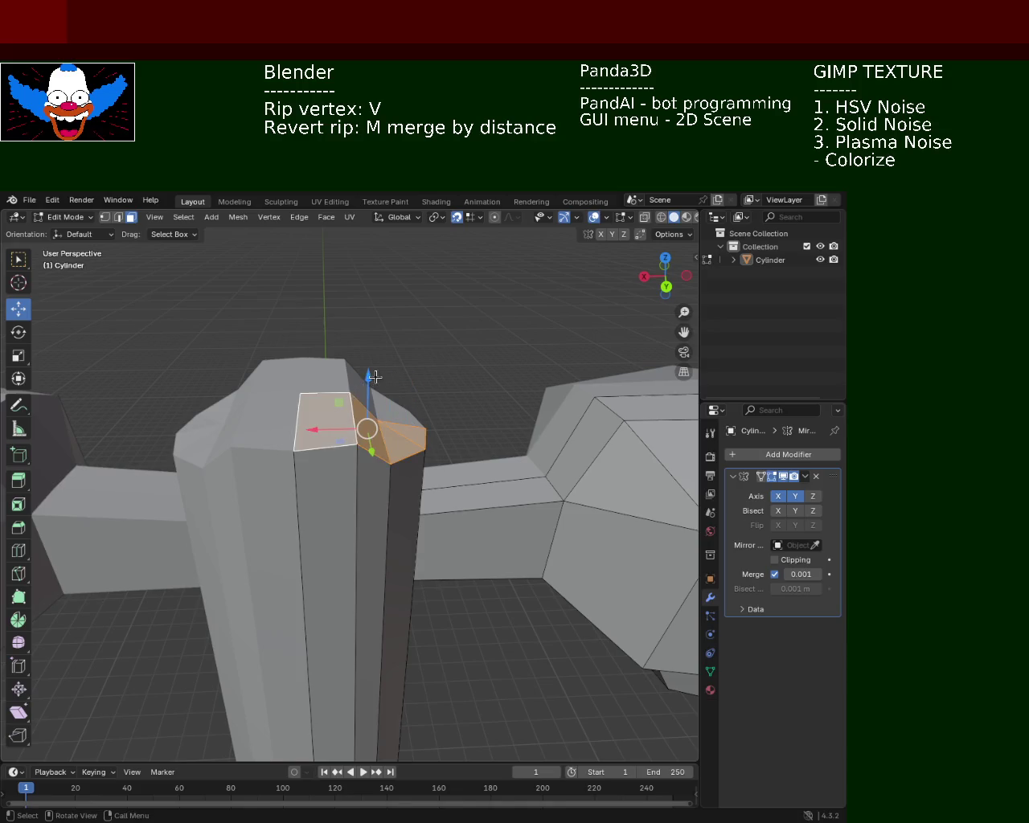
pyautogui.moveTo(370, 416); pyautogui.dragTo(369, 400)
pyautogui.moveTo(372, 472)
pyautogui.mouseDown()
pyautogui.moveTo(321, 431)
pyautogui.moveTo(323, 470)
pyautogui.mouseUp()
pyautogui.click(316, 448)
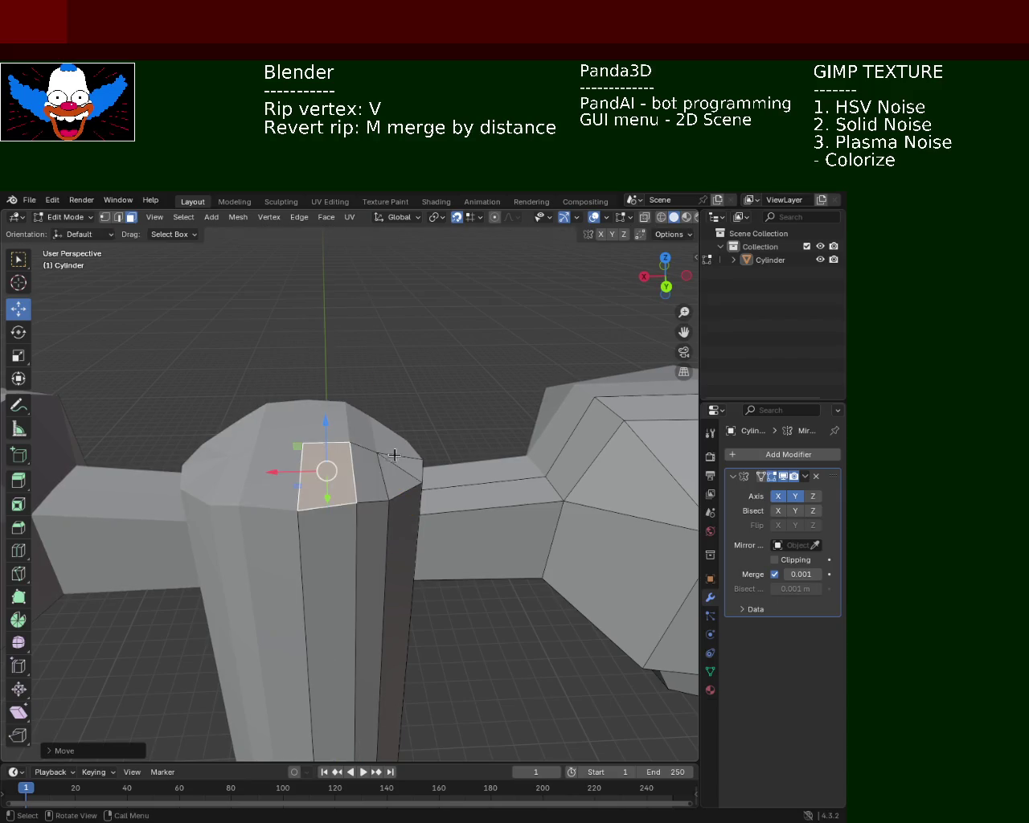
pyautogui.moveTo(378, 459); pyautogui.dragTo(455, 414, button='middle')
pyautogui.scroll(-3, 455, 413)
pyautogui.moveTo(379, 399)
pyautogui.mouseDown(button='middle')
pyautogui.moveTo(379, 349)
pyautogui.moveTo(391, 409)
pyautogui.mouseUp(button='middle')
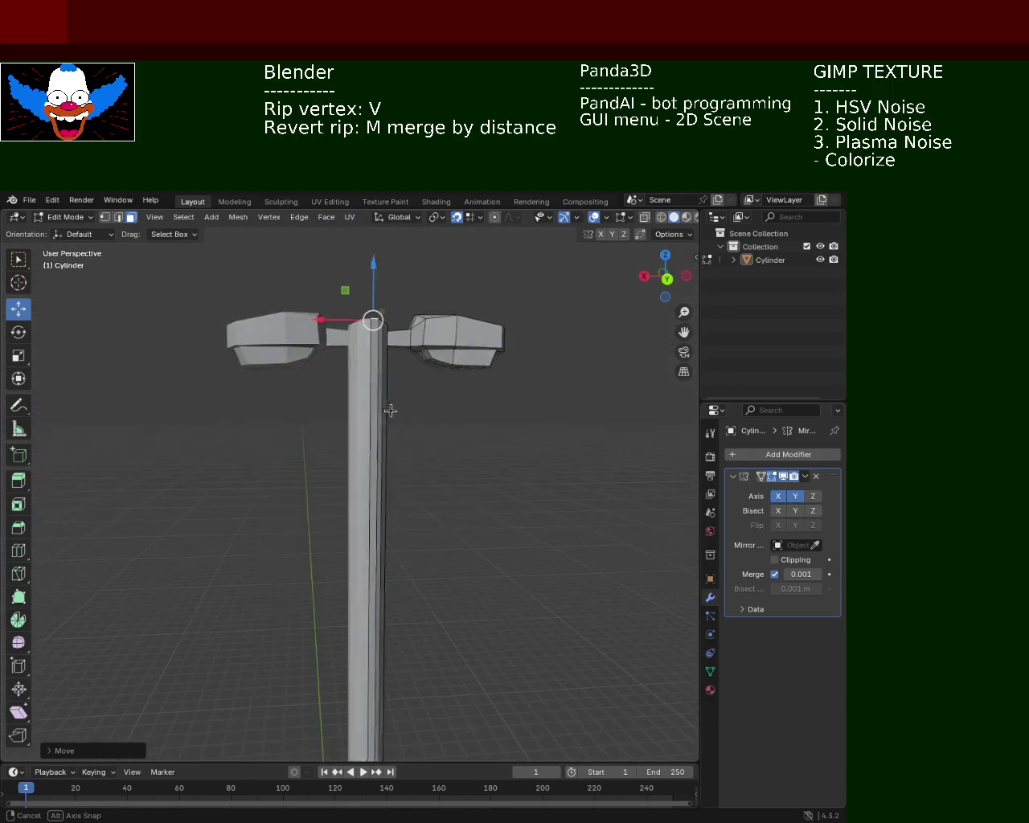
# Save the model as light_pole_2.blend and zoom in on the lamp heads to inspect them.
pyautogui.moveTo(487, 453)
pyautogui.mouseDown(button='middle')
pyautogui.moveTo(510, 482)
pyautogui.moveTo(539, 491)
pyautogui.moveTo(474, 489)
pyautogui.moveTo(477, 475)
pyautogui.moveTo(496, 478)
pyautogui.mouseUp(button='middle')
pyautogui.hotkey('ctrl', 's')
pyautogui.moveTo(412, 404)
pyautogui.mouseDown(button='middle')
pyautogui.moveTo(413, 476)
pyautogui.moveTo(425, 460)
pyautogui.moveTo(433, 369)
pyautogui.moveTo(420, 429)
pyautogui.moveTo(430, 503)
pyautogui.moveTo(414, 325)
pyautogui.moveTo(421, 415)
pyautogui.moveTo(385, 456)
pyautogui.mouseUp(button='middle')
pyautogui.scroll(2, 405, 368)
pyautogui.moveTo(405, 368)
pyautogui.keyDown('shift'); pyautogui.mouseDown(button='middle')
pyautogui.moveTo(407, 423)
pyautogui.moveTo(395, 395)
pyautogui.moveTo(409, 396)
pyautogui.mouseUp(button='middle'); pyautogui.keyUp('shift')
pyautogui.scroll(3, 441, 418)
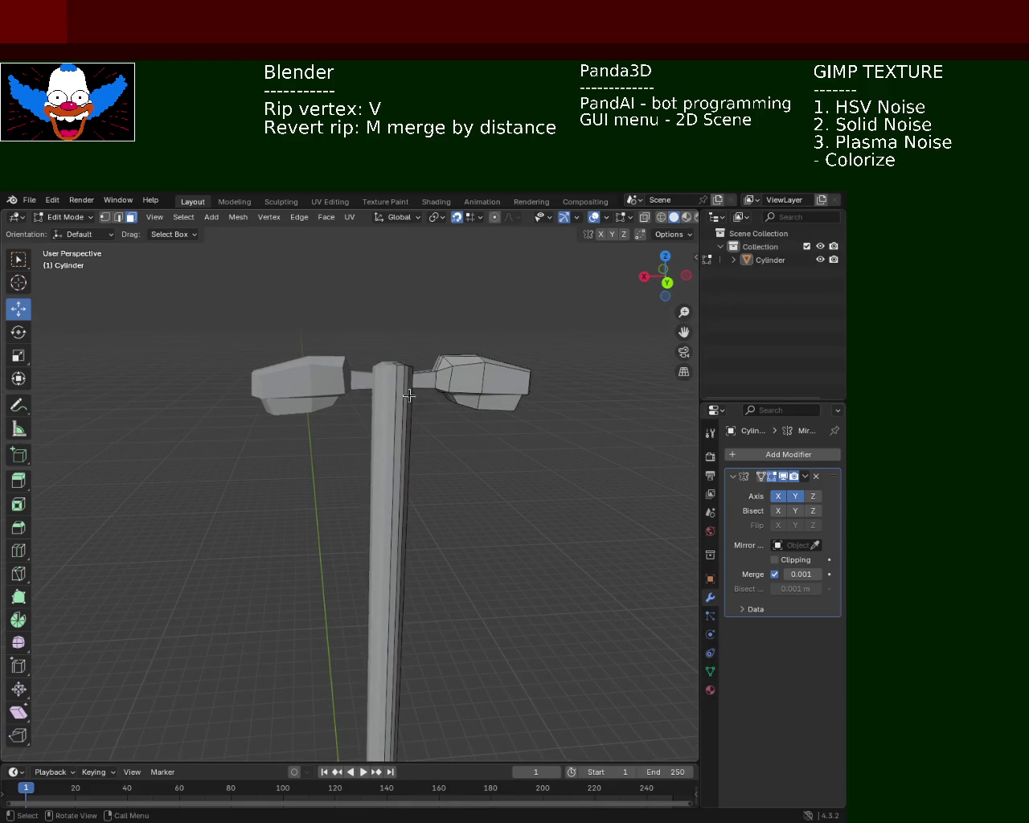
pyautogui.scroll(1, 401, 391)
pyautogui.scroll(2, 405, 397)
pyautogui.scroll(1, 405, 398)
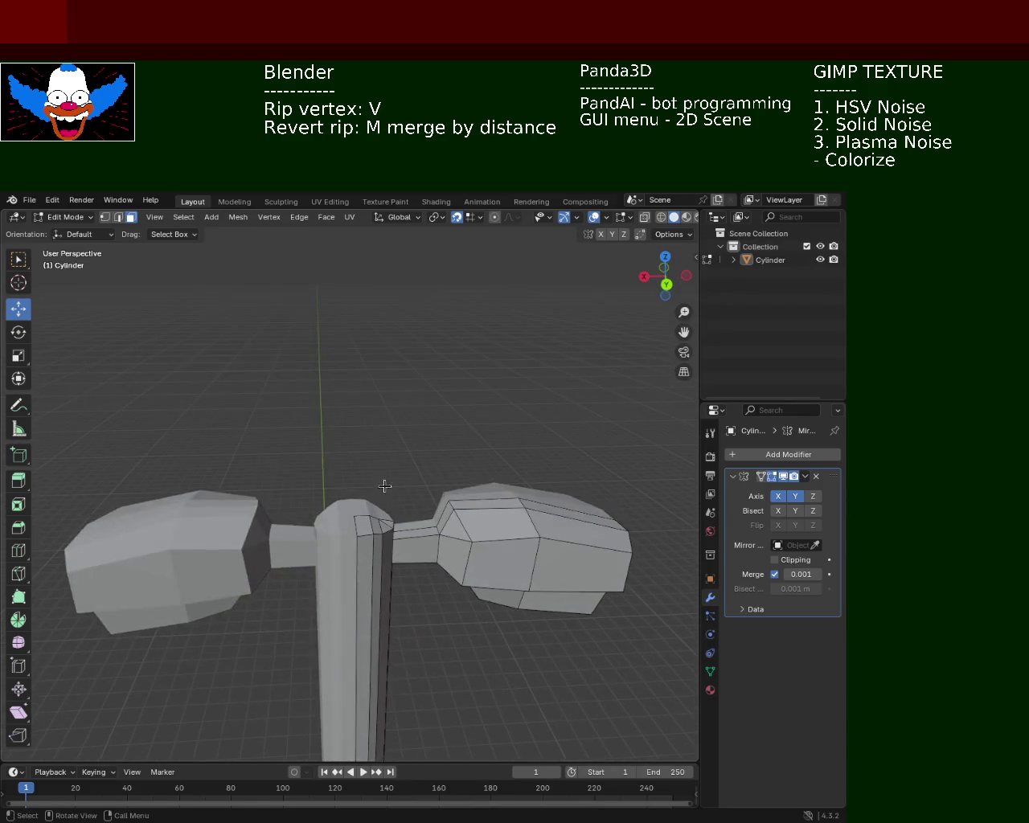
pyautogui.scroll(1, 383, 480)
pyautogui.keyDown('shift'); pyautogui.moveTo(429, 591); pyautogui.dragTo(386, 601, button='middle'); pyautogui.keyUp('shift')
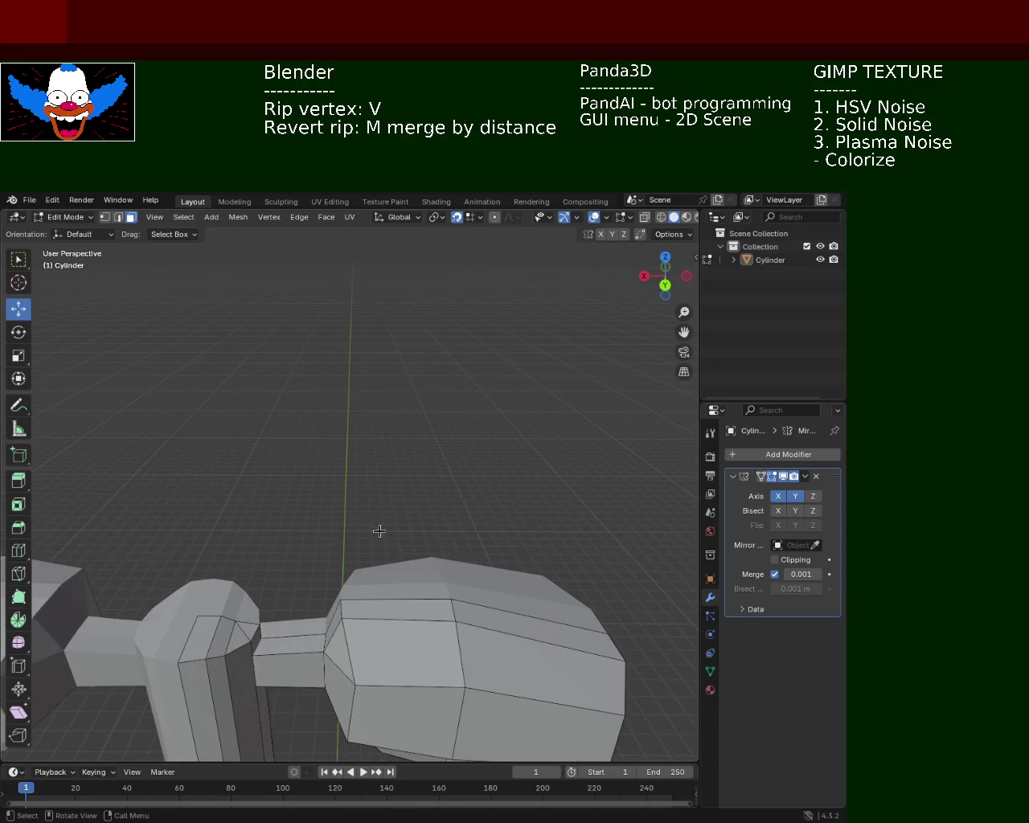
pyautogui.hotkey('ctrl', 's')
# Orbit and zoom until the top of the lamp post is seen from above.
pyautogui.moveTo(446, 486)
pyautogui.mouseDown(button='middle')
pyautogui.moveTo(383, 466)
pyautogui.moveTo(407, 566)
pyautogui.moveTo(443, 480)
pyautogui.moveTo(365, 394)
pyautogui.moveTo(366, 434)
pyautogui.moveTo(338, 425)
pyautogui.moveTo(343, 414)
pyautogui.moveTo(333, 482)
pyautogui.moveTo(370, 516)
pyautogui.moveTo(333, 489)
pyautogui.moveTo(361, 528)
pyautogui.moveTo(391, 467)
pyautogui.moveTo(402, 523)
pyautogui.mouseUp(button='middle')
pyautogui.scroll(-5, 404, 434)
pyautogui.scroll(3, 402, 524)
pyautogui.scroll(3, 372, 386)
pyautogui.scroll(2, 414, 469)
pyautogui.moveTo(414, 469)
pyautogui.mouseDown(button='middle')
pyautogui.moveTo(361, 439)
pyautogui.moveTo(318, 450)
pyautogui.moveTo(501, 363)
pyautogui.moveTo(393, 432)
pyautogui.moveTo(377, 404)
pyautogui.mouseUp(button='middle')
pyautogui.moveTo(309, 313); pyautogui.dragTo(408, 413)
pyautogui.moveTo(417, 408)
pyautogui.mouseDown(button='middle')
pyautogui.moveTo(400, 394)
pyautogui.moveTo(386, 448)
pyautogui.moveTo(330, 508)
pyautogui.mouseUp(button='middle')
# Select the pole-top cap elements and delete them so the post ends flat.
pyautogui.moveTo(301, 526); pyautogui.dragTo(367, 580)
pyautogui.click(368, 569)
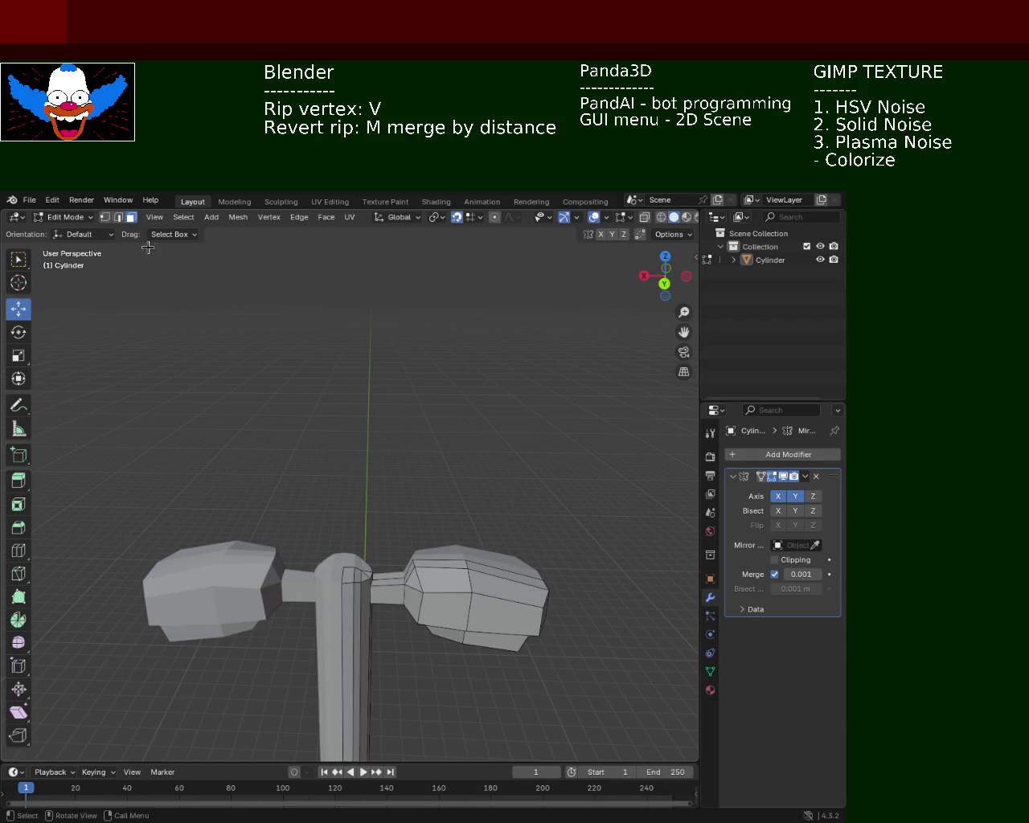
pyautogui.keyDown('shift'); pyautogui.click(366, 573); pyautogui.keyUp('shift')
pyautogui.keyDown('shift'); pyautogui.click(346, 576); pyautogui.keyUp('shift')
pyautogui.press('x')
pyautogui.click(357, 578)
pyautogui.moveTo(356, 577); pyautogui.dragTo(300, 380, button='middle')
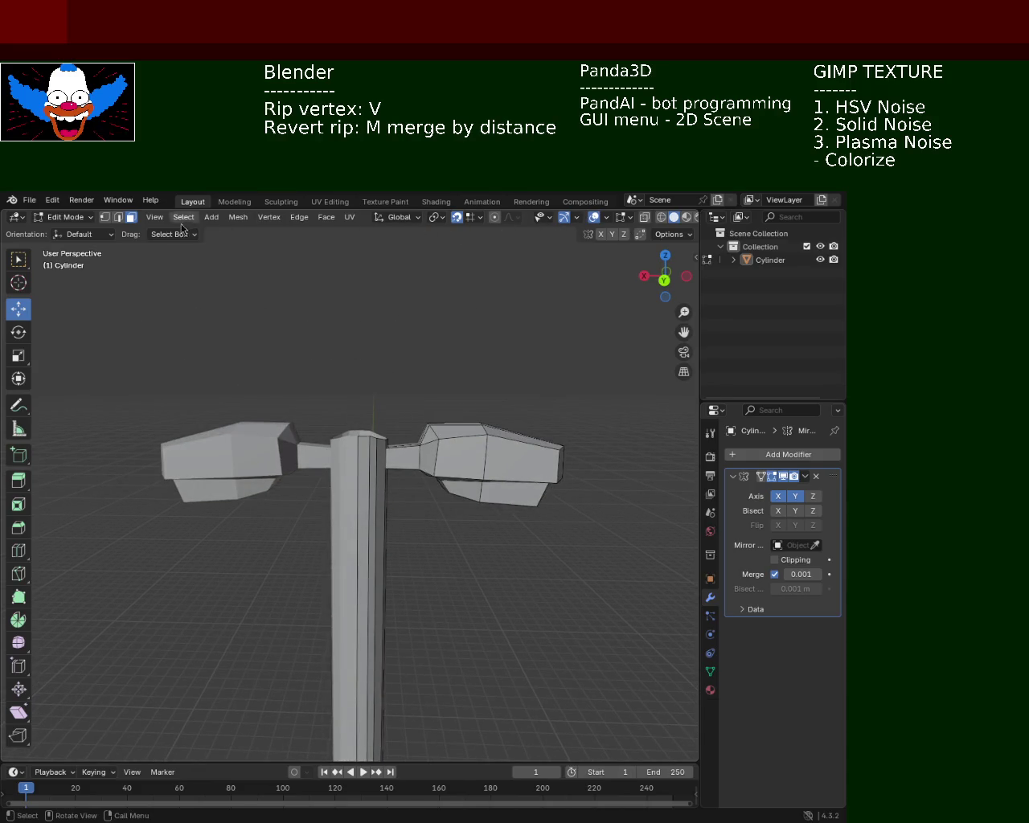
pyautogui.click(107, 218)
# Try raising a column-top vertex along Z, cancel it, and check the Snap options.
pyautogui.click(374, 439)
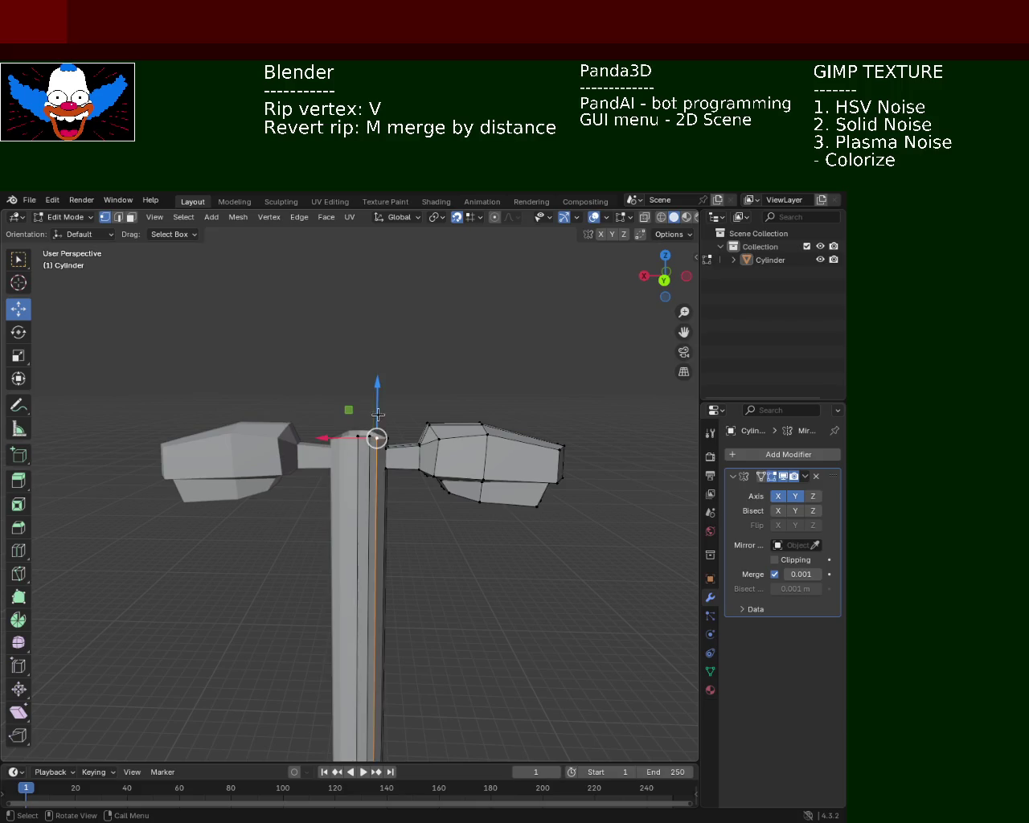
pyautogui.press('g')
pyautogui.press('z')
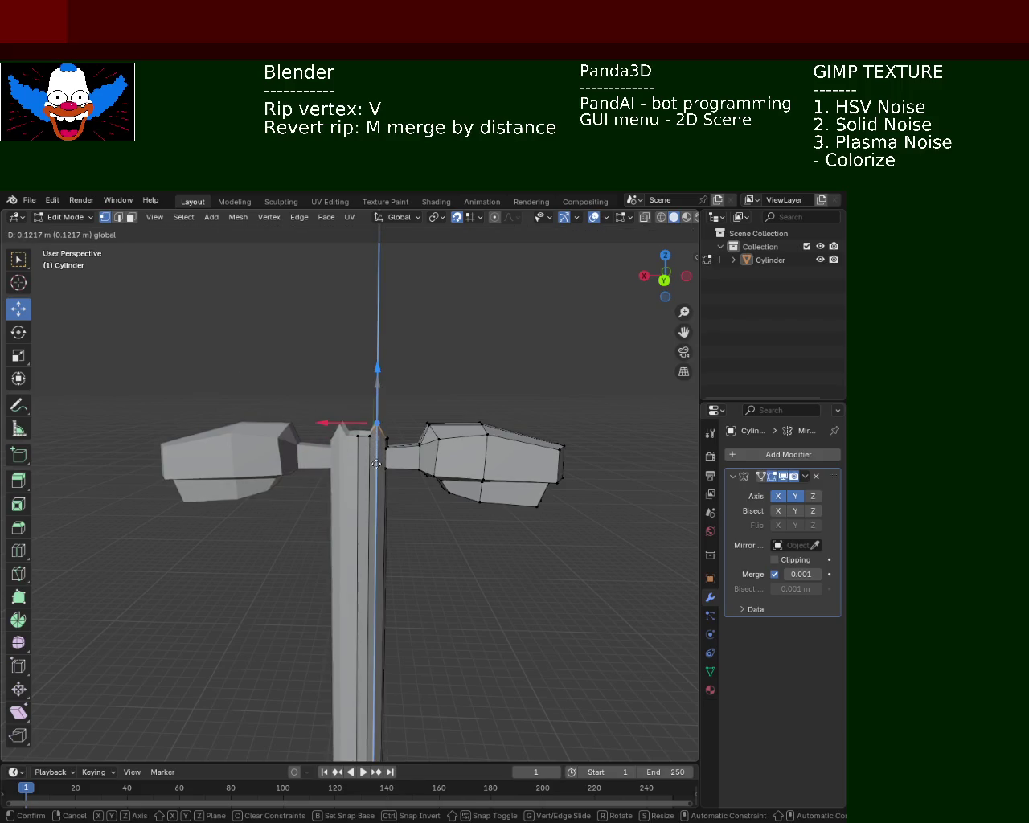
pyautogui.press('Escape')
pyautogui.click(470, 223)
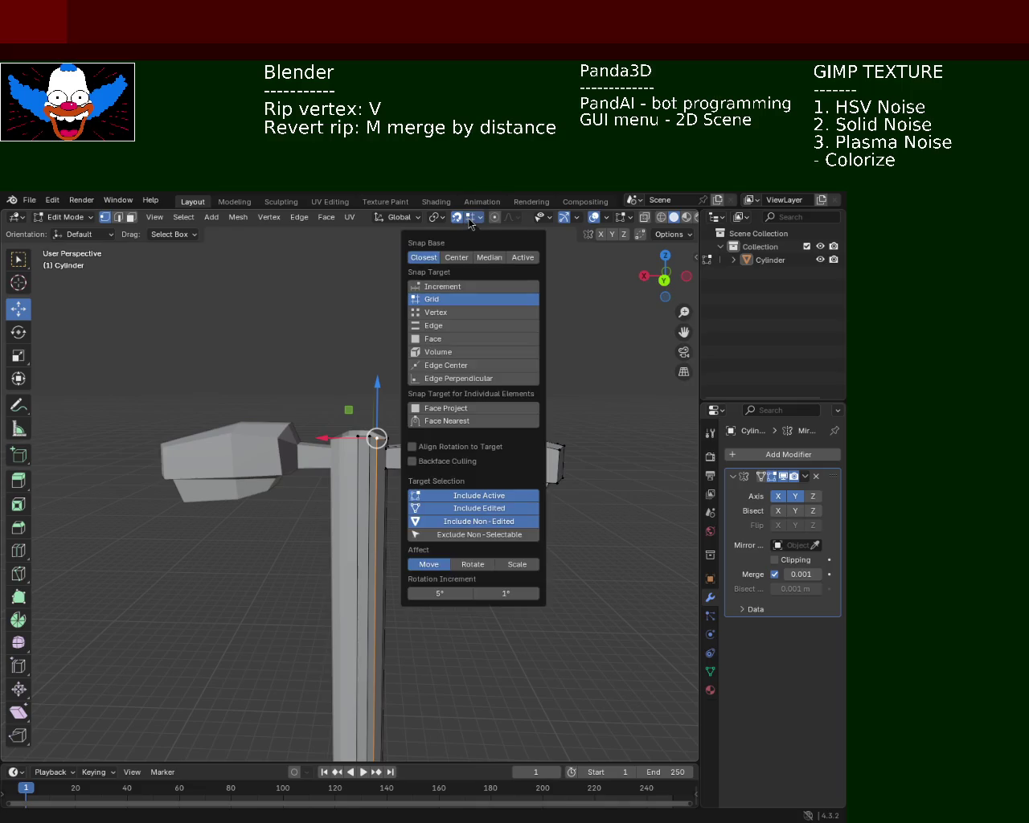
pyautogui.click(350, 456)
pyautogui.moveTo(383, 471)
pyautogui.mouseDown(button='middle')
pyautogui.moveTo(380, 353)
pyautogui.moveTo(375, 383)
pyautogui.mouseUp(button='middle')
pyautogui.scroll(2, 373, 365)
# Test vertical moves on three adjacent column-top vertices, cancelling each to keep the top flat.
pyautogui.click(386, 410)
pyautogui.press('g')
pyautogui.press('z')
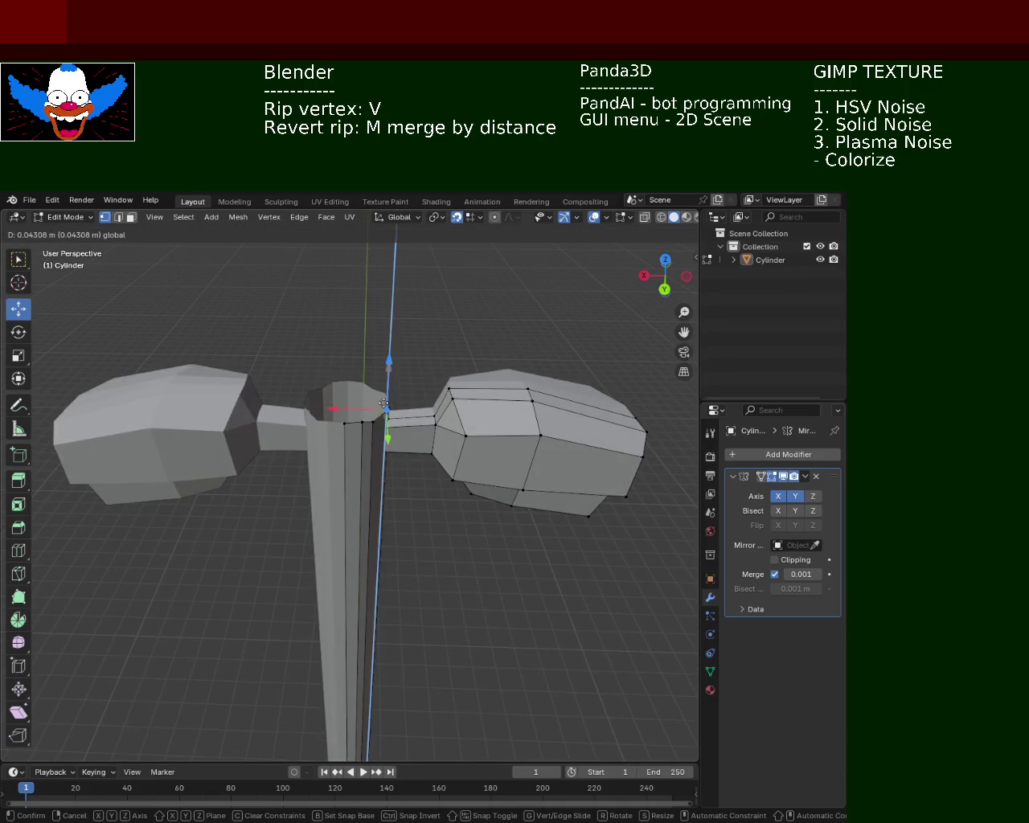
pyautogui.rightClick(386, 409)
pyautogui.click(372, 420)
pyautogui.press('g')
pyautogui.press('z')
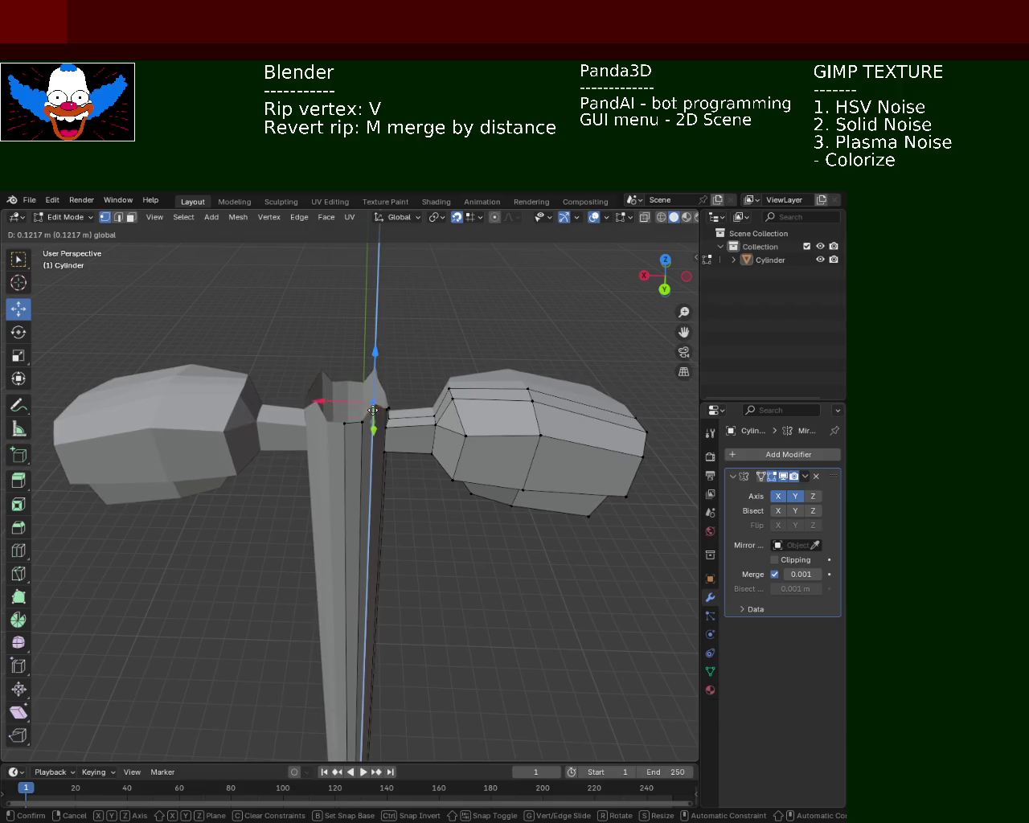
pyautogui.rightClick(373, 416)
pyautogui.click(361, 421)
pyautogui.press('g')
pyautogui.press('z')
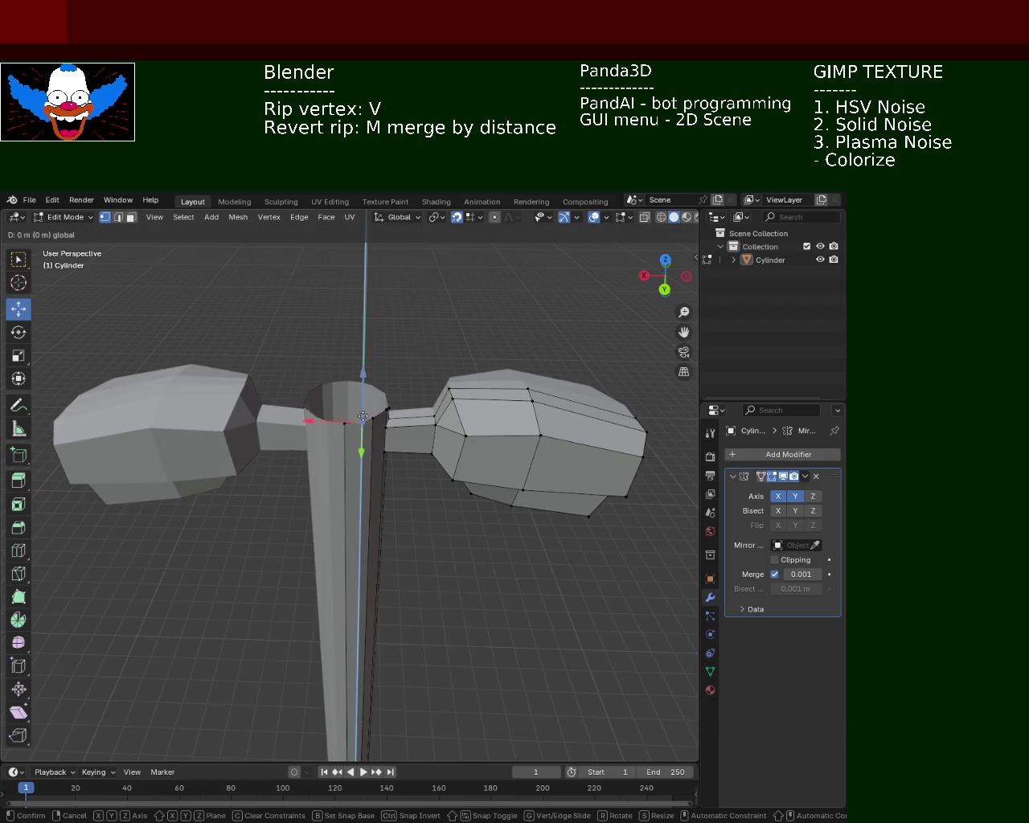
pyautogui.rightClick(361, 420)
pyautogui.click(345, 423)
pyautogui.moveTo(383, 409)
pyautogui.mouseDown(button='middle')
pyautogui.moveTo(404, 435)
pyautogui.moveTo(402, 457)
pyautogui.mouseUp(button='middle')
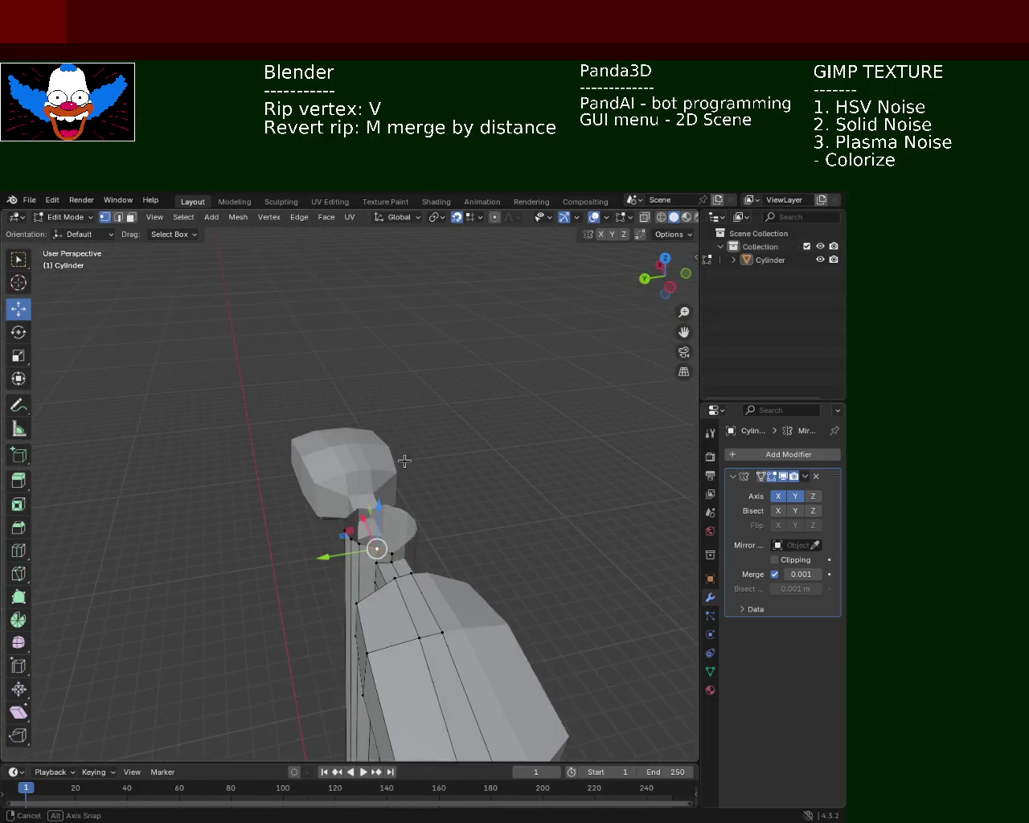
# Move a rim vertex at the column top to a new position, viewed from above.
pyautogui.press('g')
pyautogui.press('z')
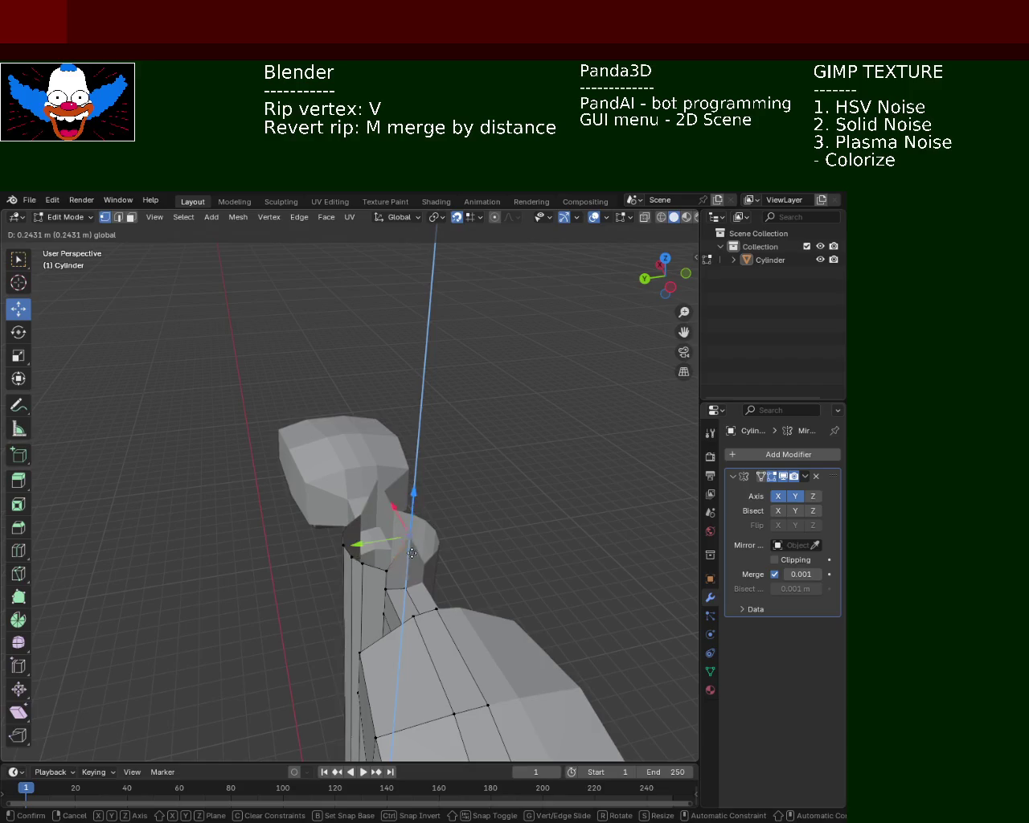
pyautogui.rightClick(409, 555)
pyautogui.moveTo(422, 523)
pyautogui.mouseDown(button='middle')
pyautogui.moveTo(458, 522)
pyautogui.moveTo(399, 505)
pyautogui.moveTo(321, 516)
pyautogui.mouseUp(button='middle')
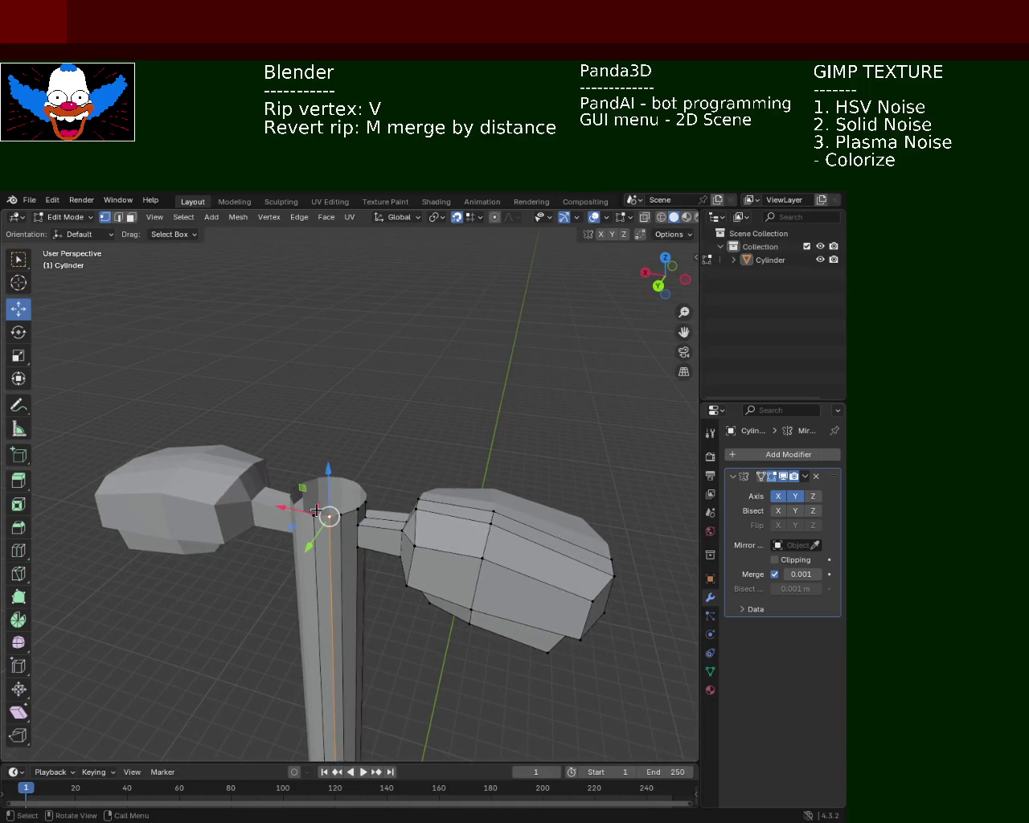
pyautogui.press('g')
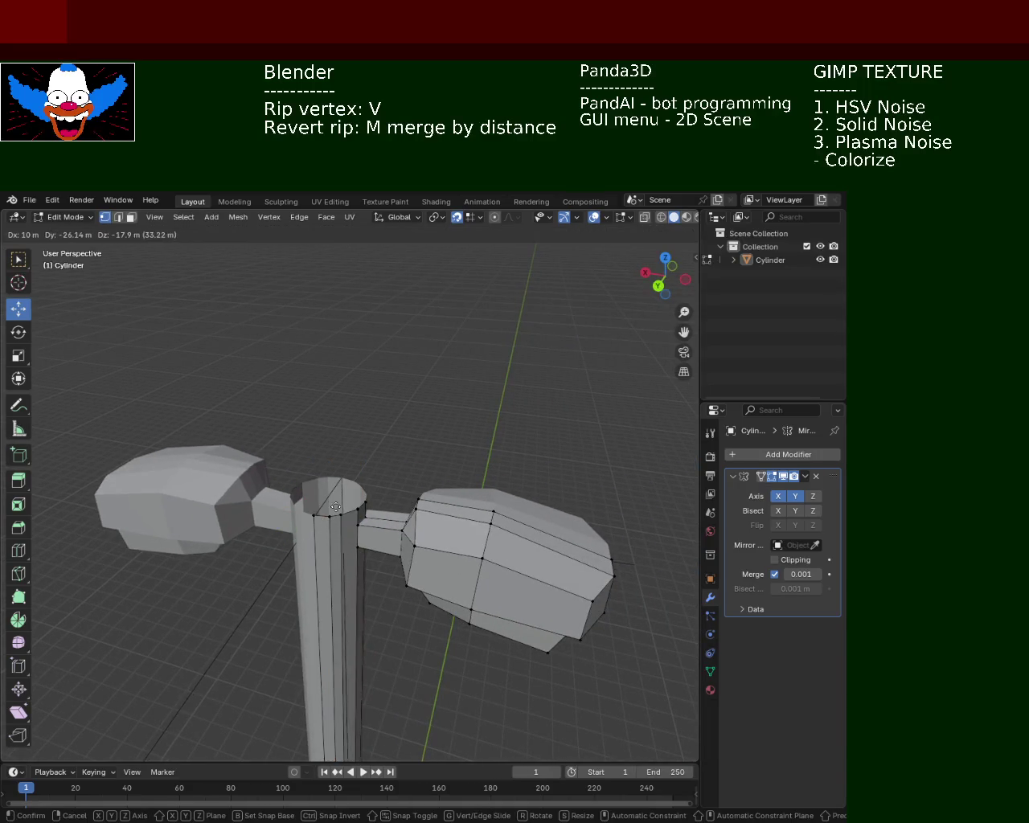
pyautogui.click(266, 556)
pyautogui.moveTo(266, 555)
pyautogui.mouseDown(button='middle')
pyautogui.moveTo(243, 535)
pyautogui.moveTo(399, 529)
pyautogui.moveTo(336, 576)
pyautogui.mouseUp(button='middle')
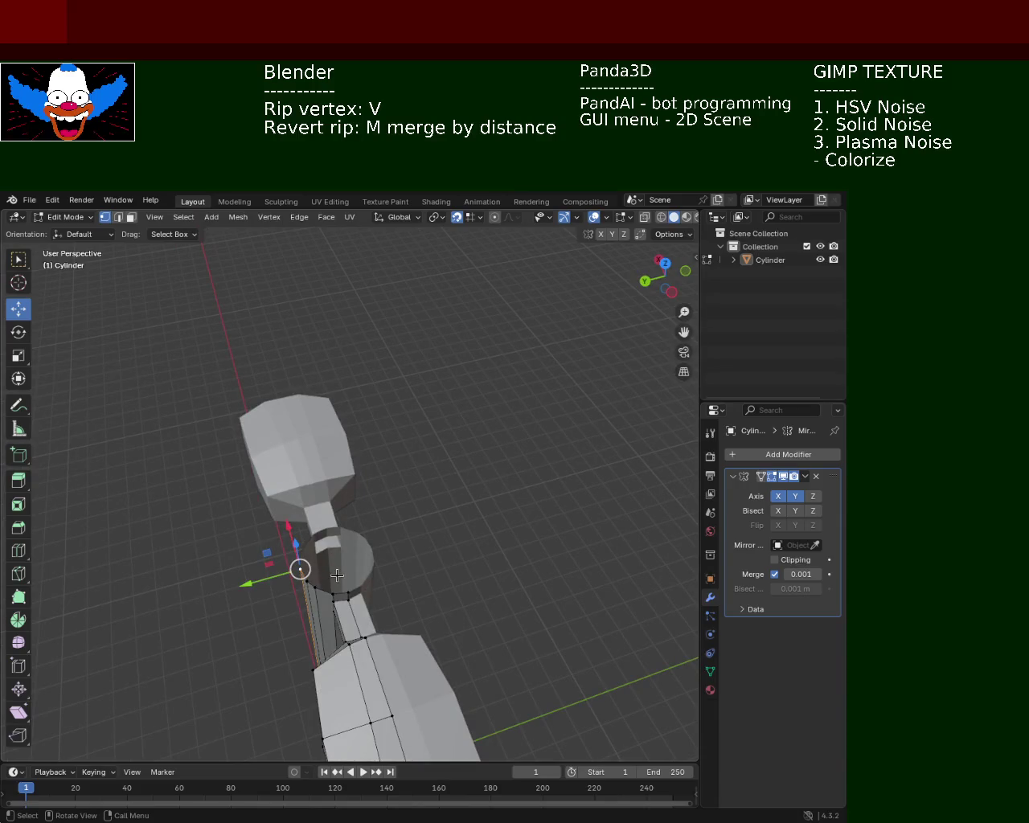
# Rip the rim vertex loose with V, checking it in wireframe before returning to solid.
pyautogui.press('v')
pyautogui.rightClick(328, 571)
pyautogui.press('v')
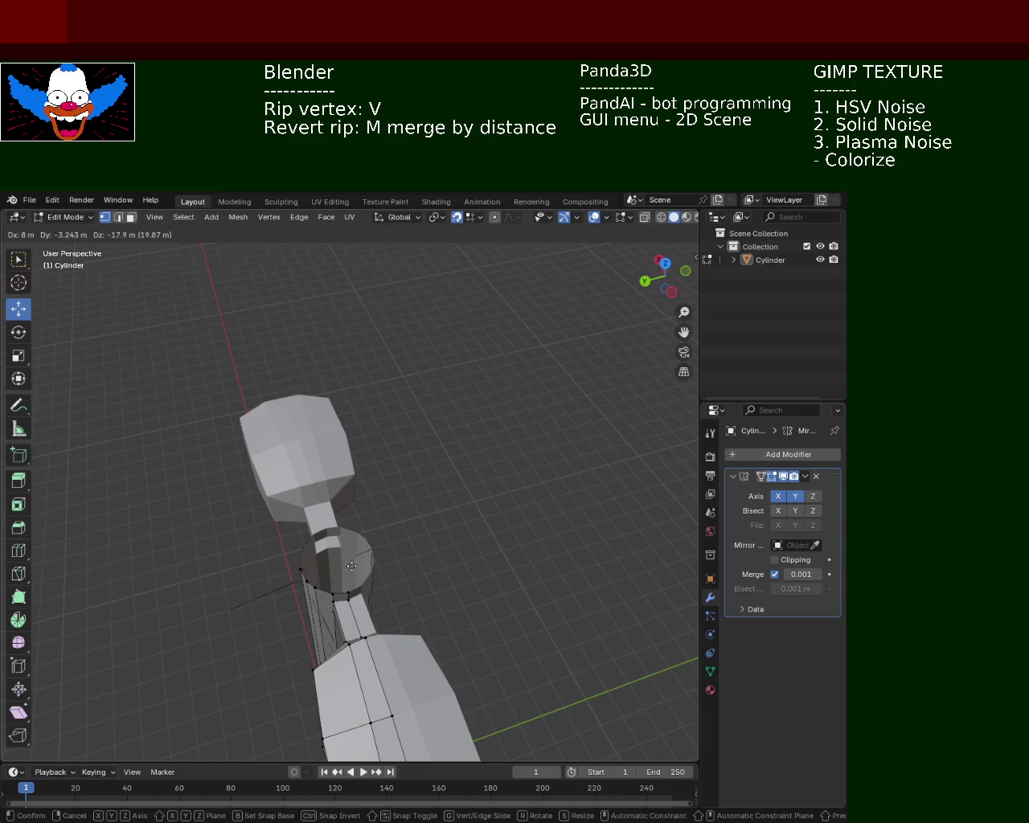
pyautogui.click(274, 578)
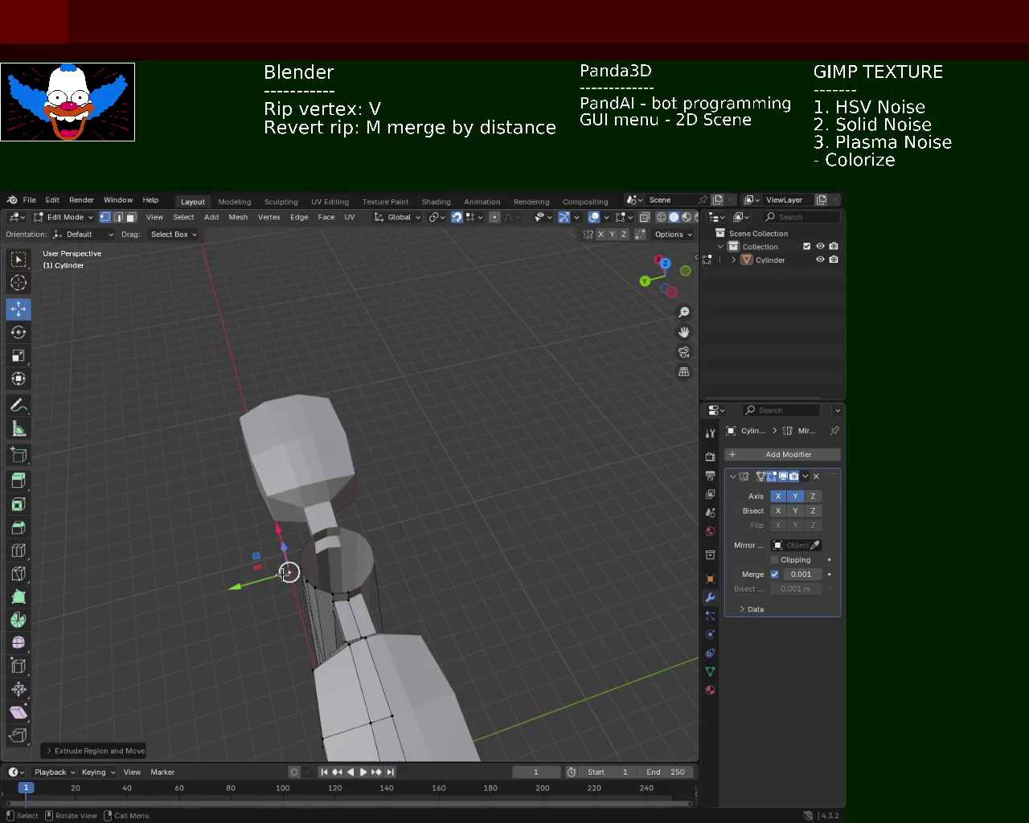
pyautogui.click(661, 221)
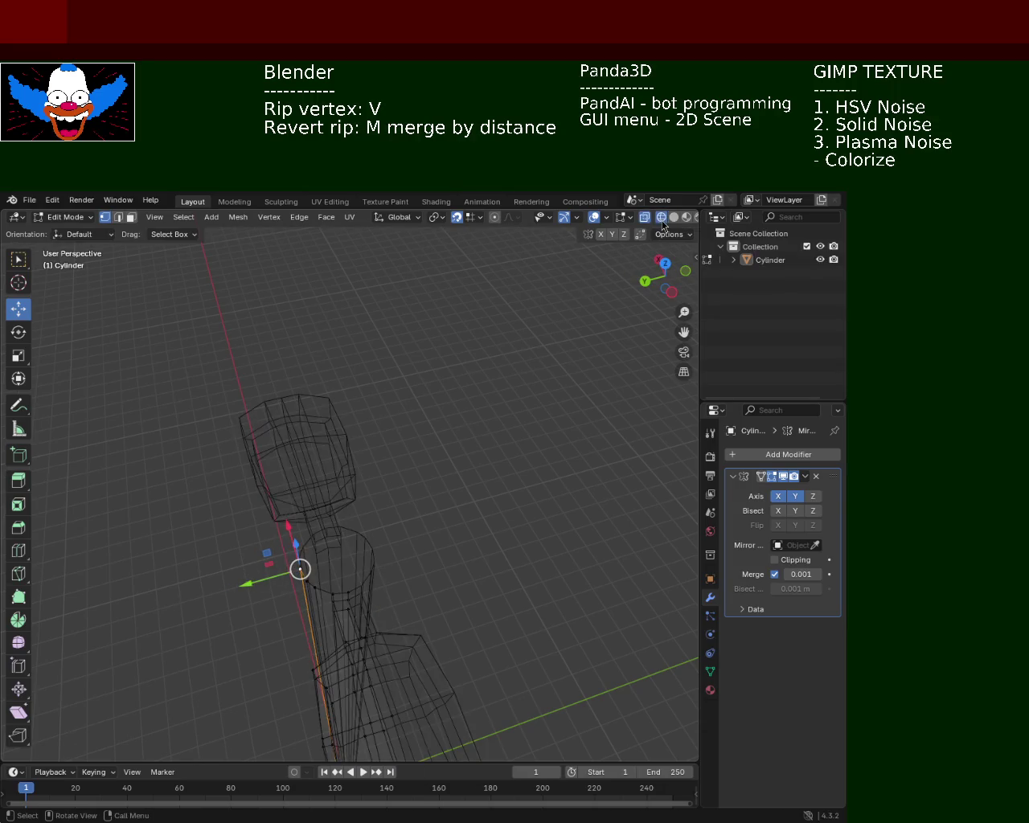
pyautogui.click(673, 217)
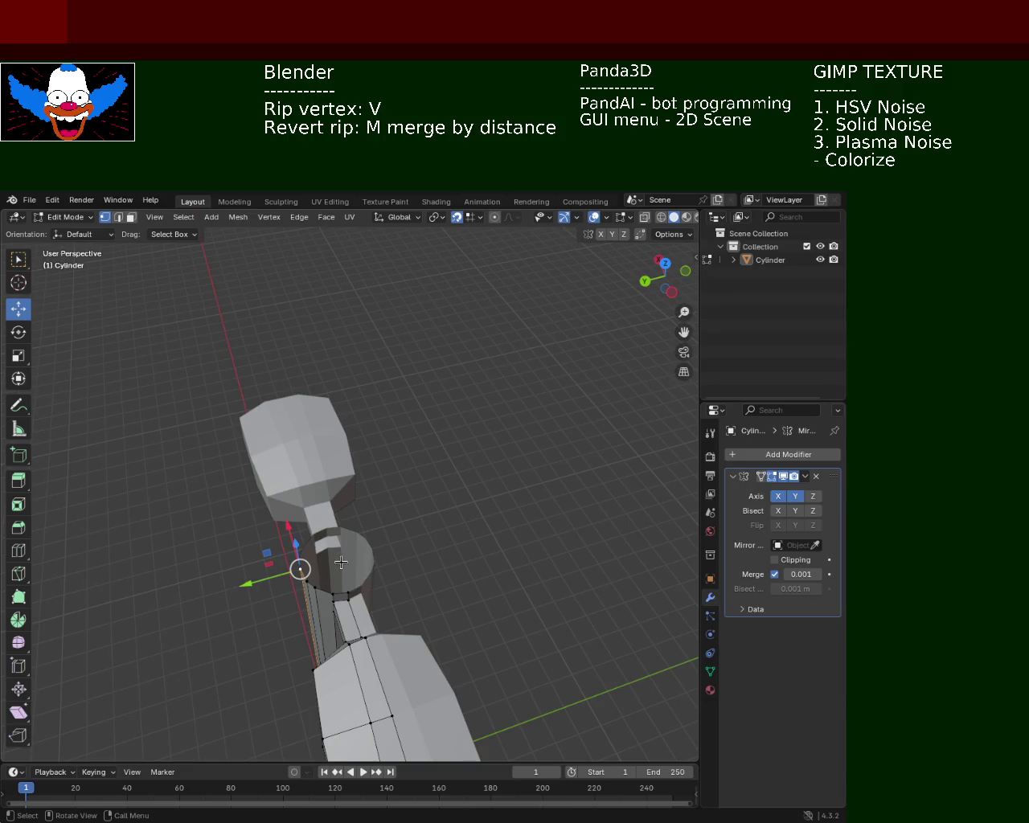
# Rip a second rim vertex, then undo that extra rip.
pyautogui.press('v')
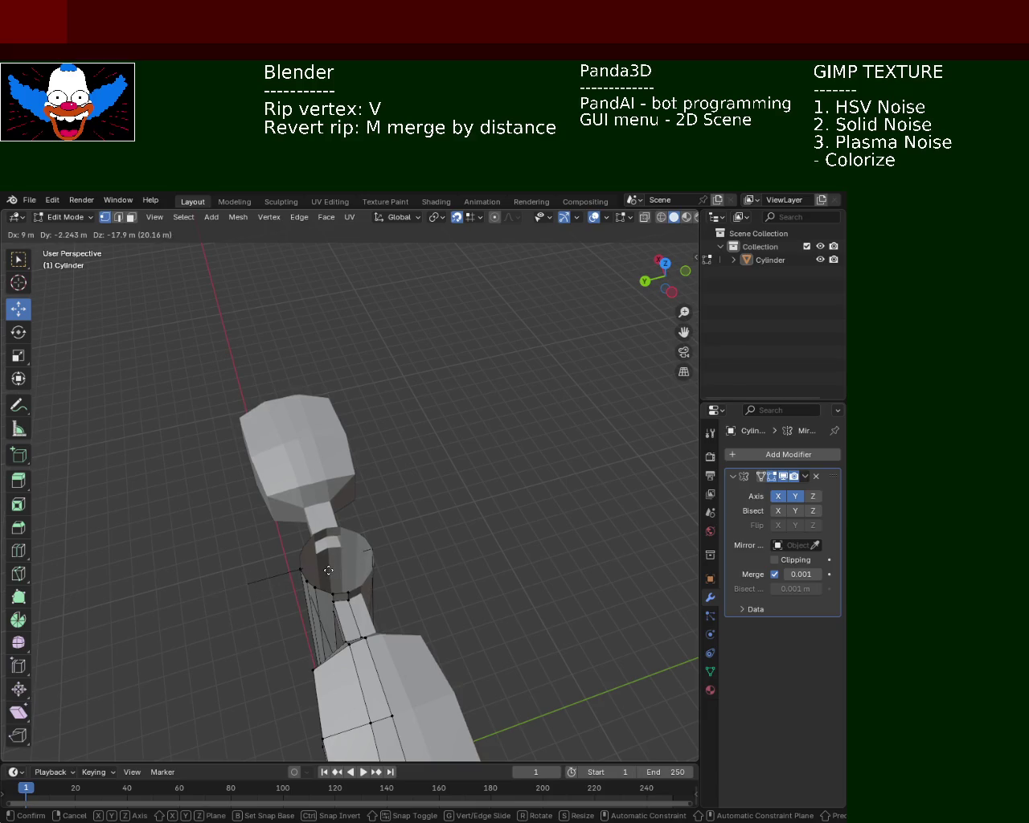
pyautogui.click(243, 579)
pyautogui.hotkey('ctrl', 'z')
pyautogui.moveTo(319, 574)
pyautogui.mouseDown(button='middle')
pyautogui.moveTo(421, 554)
pyautogui.moveTo(490, 525)
pyautogui.moveTo(489, 587)
pyautogui.moveTo(381, 553)
pyautogui.mouseUp(button='middle')
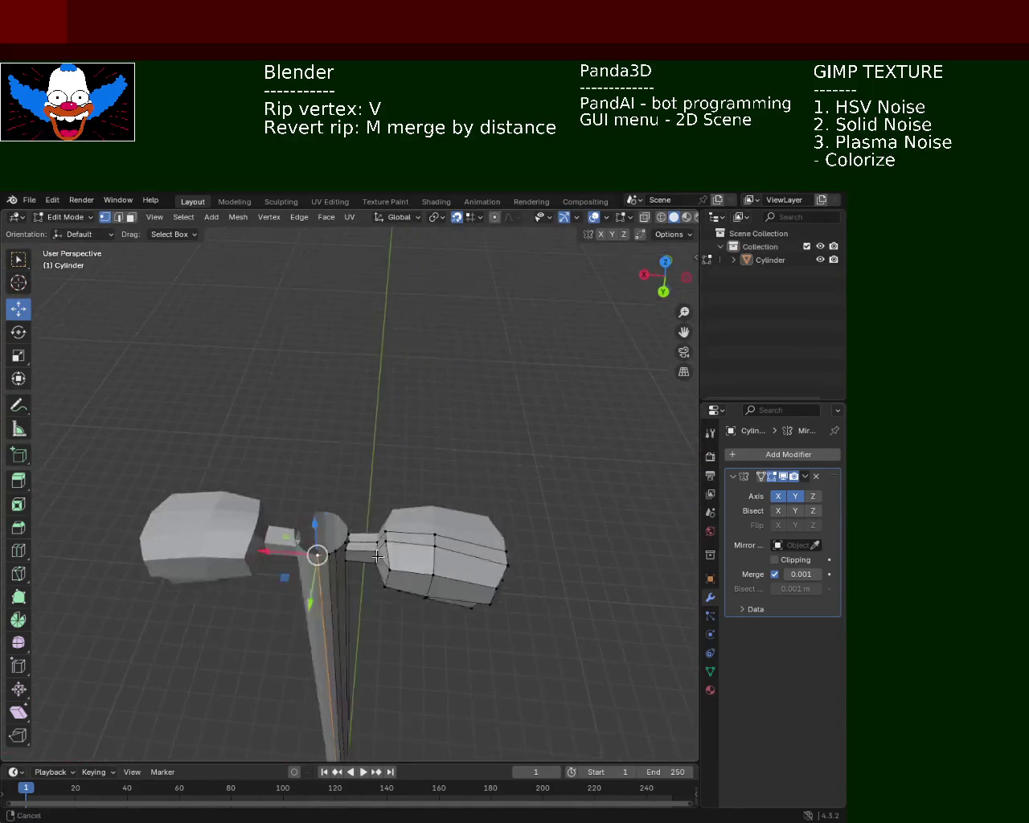
# Frame the column top and select a top vertex, trying Z, Y and X axis constraints.
pyautogui.scroll(4, 268, 608)
pyautogui.moveTo(269, 608)
pyautogui.keyDown('shift'); pyautogui.mouseDown(button='middle')
pyautogui.moveTo(260, 609)
pyautogui.moveTo(379, 684)
pyautogui.mouseUp(button='middle'); pyautogui.keyUp('shift')
pyautogui.click(430, 698)
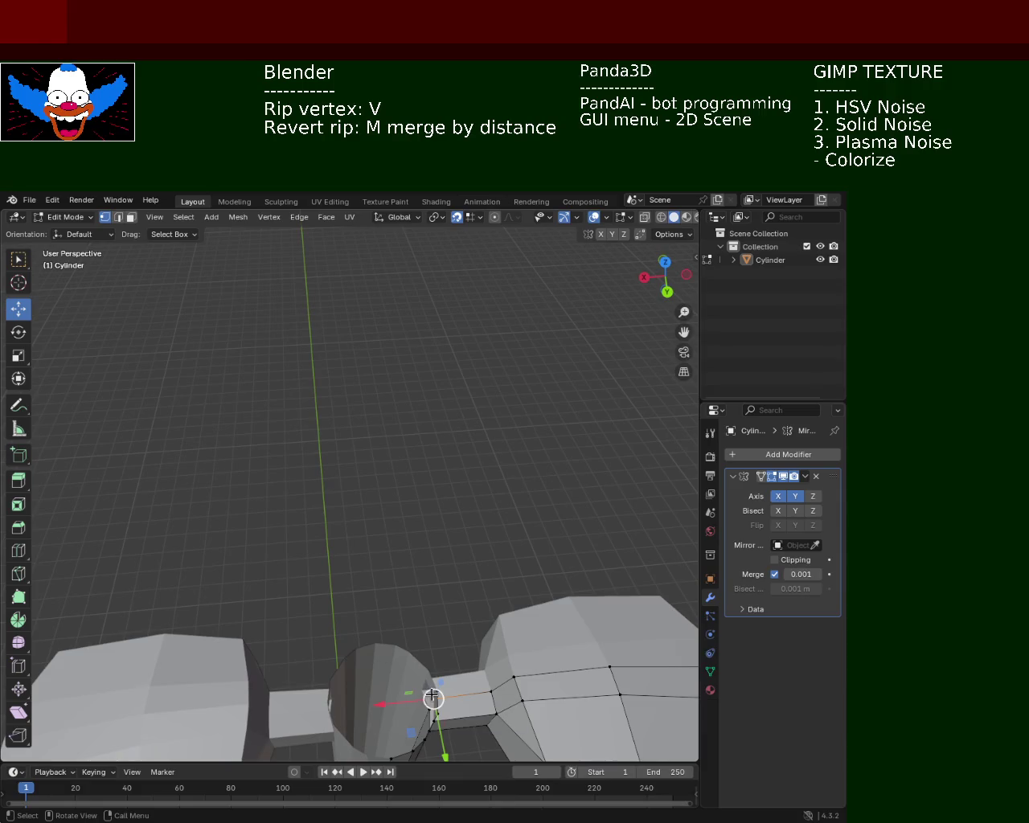
pyautogui.press('v')
pyautogui.press('z')
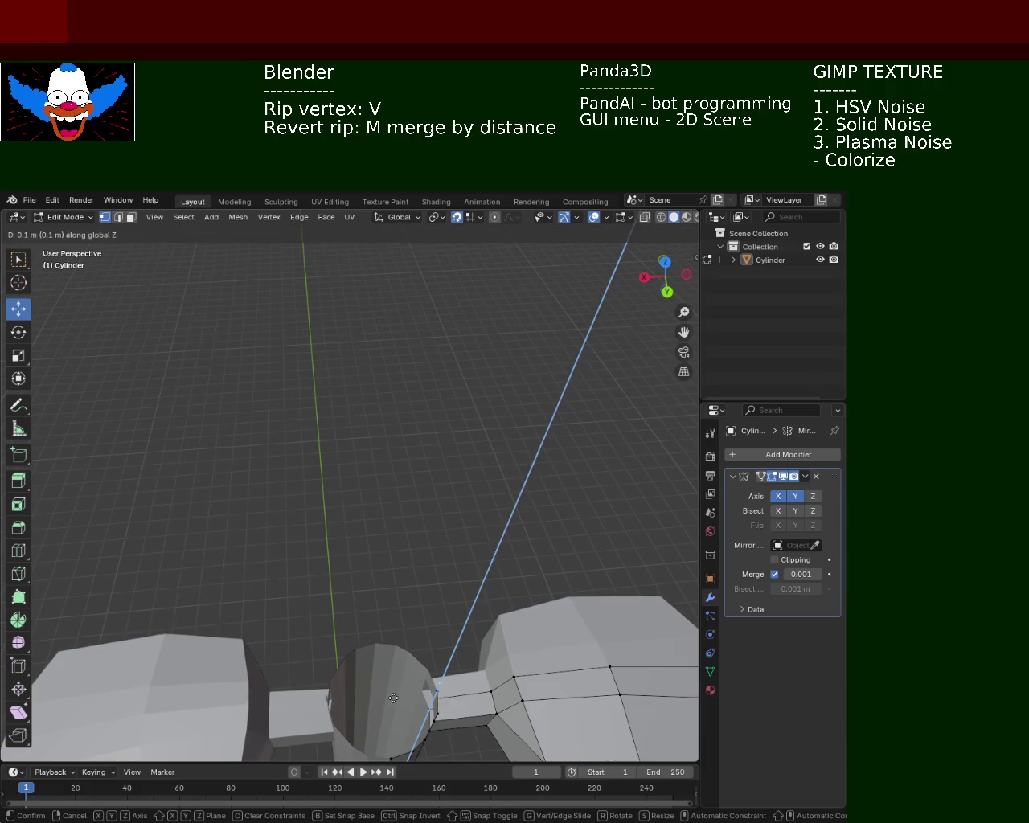
pyautogui.press('y')
pyautogui.press('x')
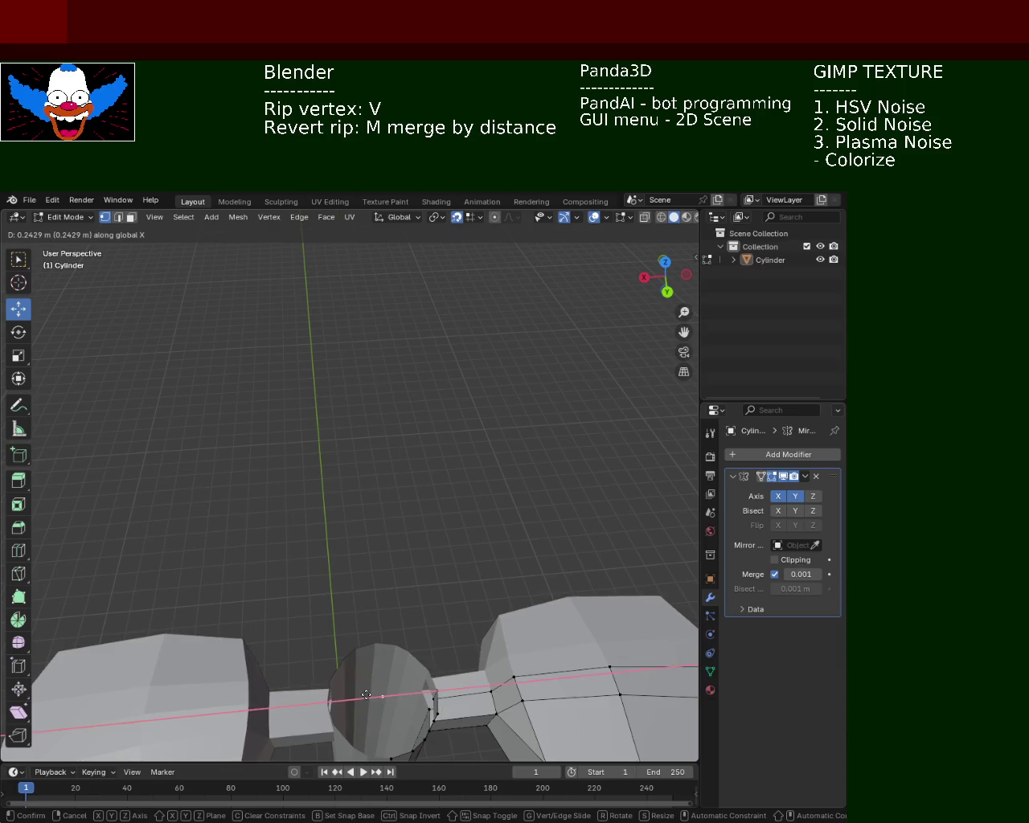
# Add three rim vertices to the selection and fill a new face across the opening.
pyautogui.keyDown('shift'); pyautogui.moveTo(367, 702); pyautogui.dragTo(380, 616, button='middle'); pyautogui.keyUp('shift')
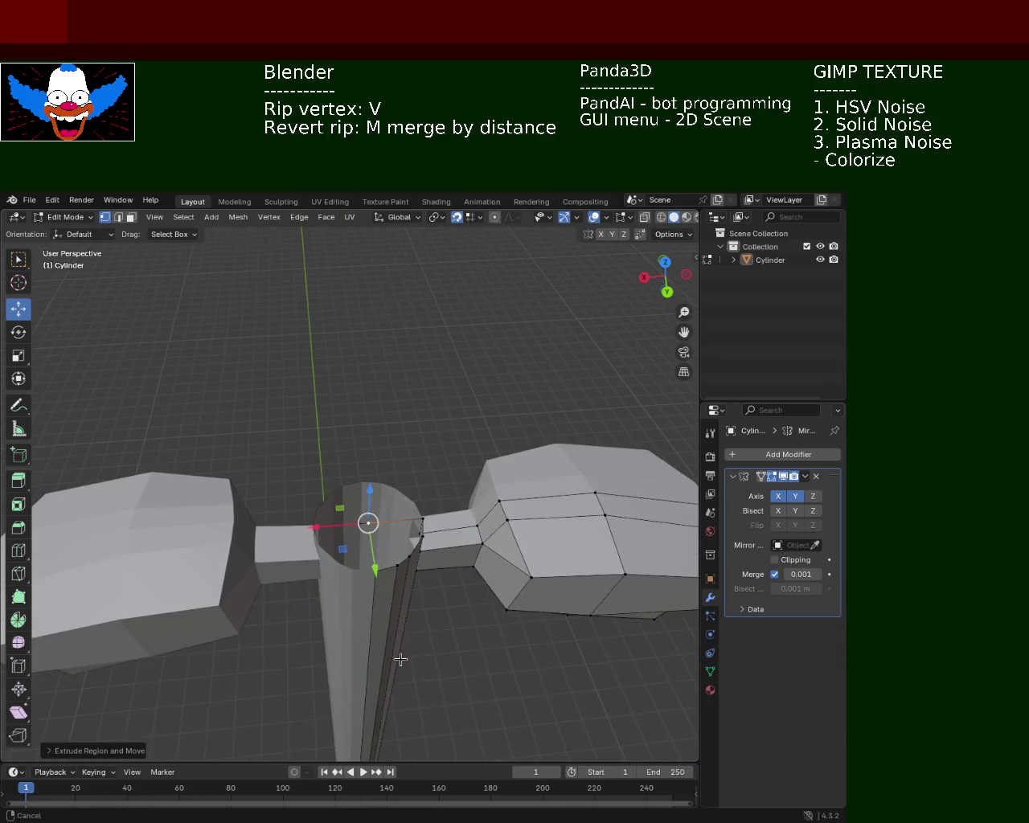
pyautogui.click(373, 576)
pyautogui.keyDown('shift'); pyautogui.click(420, 524); pyautogui.keyUp('shift')
pyautogui.keyDown('shift'); pyautogui.click(412, 547); pyautogui.keyUp('shift')
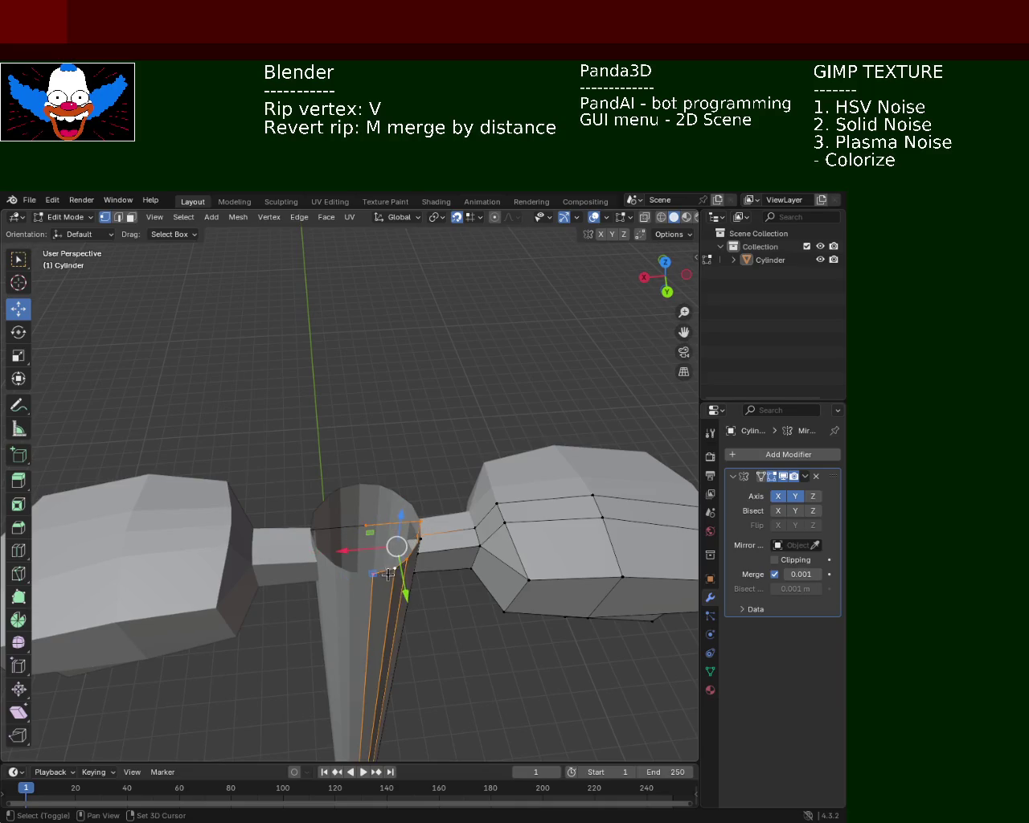
pyautogui.press('f')
# Select four more rim vertices around the top, then clear the selection.
pyautogui.moveTo(399, 605); pyautogui.dragTo(347, 576, button='middle')
pyautogui.click(359, 578)
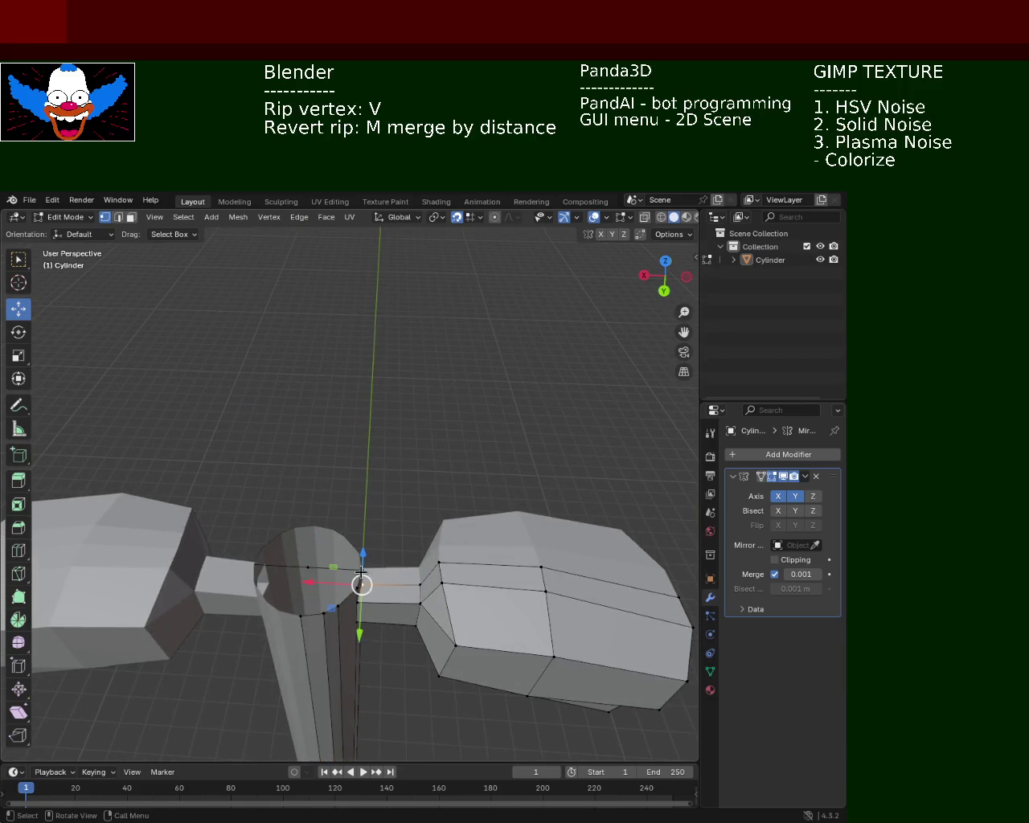
pyautogui.keyDown('shift'); pyautogui.click(331, 607); pyautogui.keyUp('shift')
pyautogui.keyDown('shift'); pyautogui.click(299, 615); pyautogui.keyUp('shift')
pyautogui.keyDown('shift'); pyautogui.click(308, 568); pyautogui.keyUp('shift')
pyautogui.click(386, 515)
pyautogui.moveTo(385, 515); pyautogui.dragTo(374, 435, button='middle')
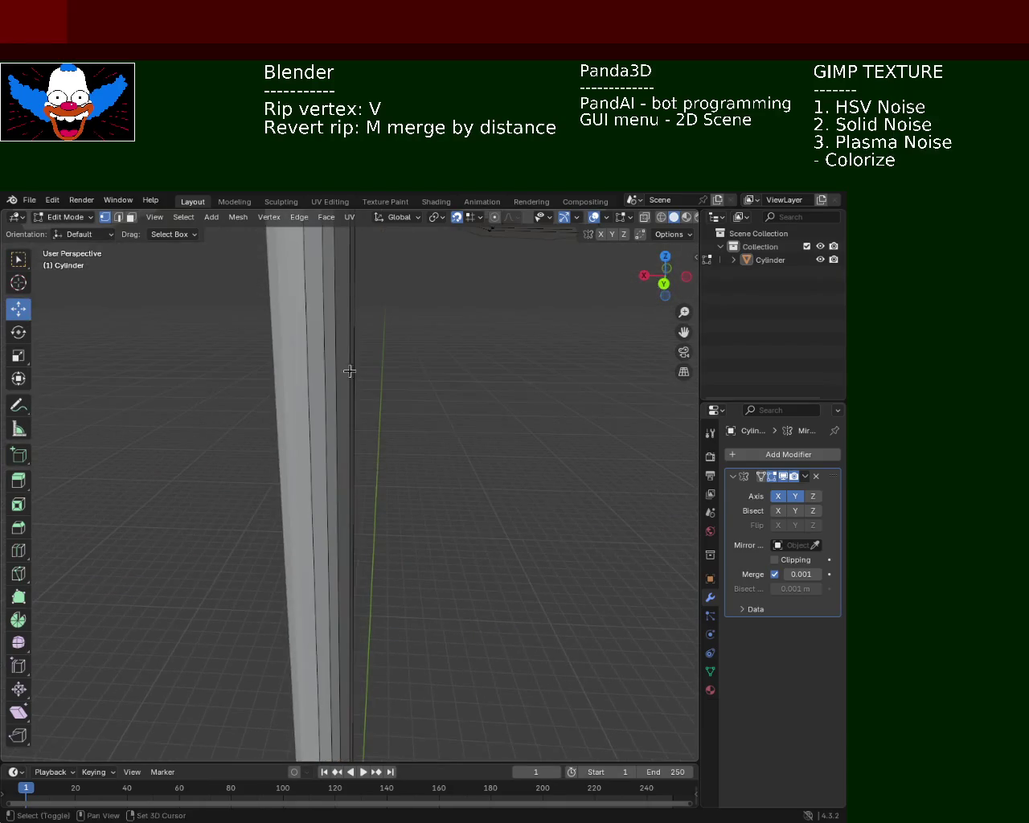
# Zoom out and orbit until the whole post, from base to both lamp heads, is visible.
pyautogui.scroll(-8, 374, 435)
pyautogui.moveTo(370, 498)
pyautogui.mouseDown(button='middle')
pyautogui.moveTo(369, 515)
pyautogui.moveTo(408, 567)
pyautogui.mouseUp(button='middle')
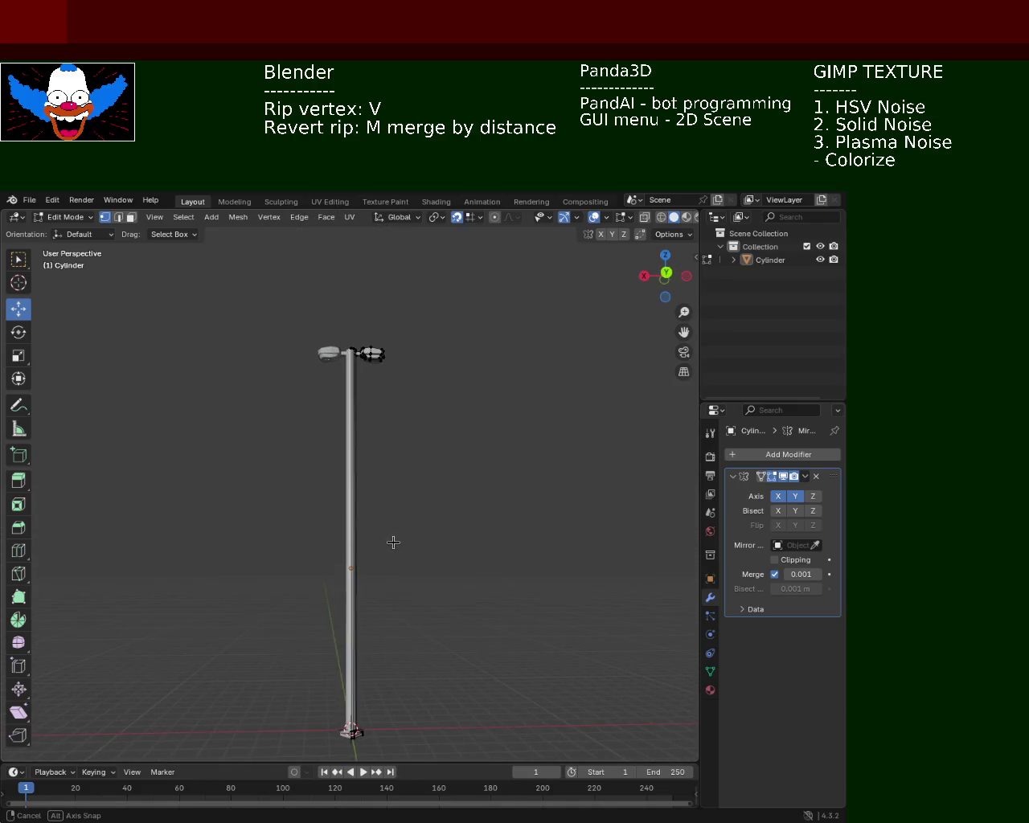
pyautogui.moveTo(408, 567)
pyautogui.mouseDown(button='middle')
pyautogui.moveTo(386, 501)
pyautogui.moveTo(416, 476)
pyautogui.moveTo(408, 497)
pyautogui.moveTo(405, 381)
pyautogui.moveTo(459, 481)
pyautogui.moveTo(397, 462)
pyautogui.moveTo(419, 390)
pyautogui.moveTo(413, 418)
pyautogui.mouseUp(button='middle')
pyautogui.scroll(3, 409, 496)
pyautogui.scroll(-3, 413, 418)
pyautogui.moveTo(420, 535)
pyautogui.mouseDown(button='middle')
pyautogui.moveTo(432, 551)
pyautogui.moveTo(437, 625)
pyautogui.moveTo(416, 546)
pyautogui.moveTo(345, 476)
pyautogui.moveTo(290, 503)
pyautogui.moveTo(413, 620)
pyautogui.moveTo(352, 487)
pyautogui.moveTo(399, 528)
pyautogui.moveTo(401, 507)
pyautogui.moveTo(416, 565)
pyautogui.moveTo(480, 554)
pyautogui.moveTo(545, 514)
pyautogui.moveTo(372, 514)
pyautogui.moveTo(482, 520)
pyautogui.moveTo(496, 500)
pyautogui.moveTo(467, 511)
pyautogui.mouseUp(button='middle')
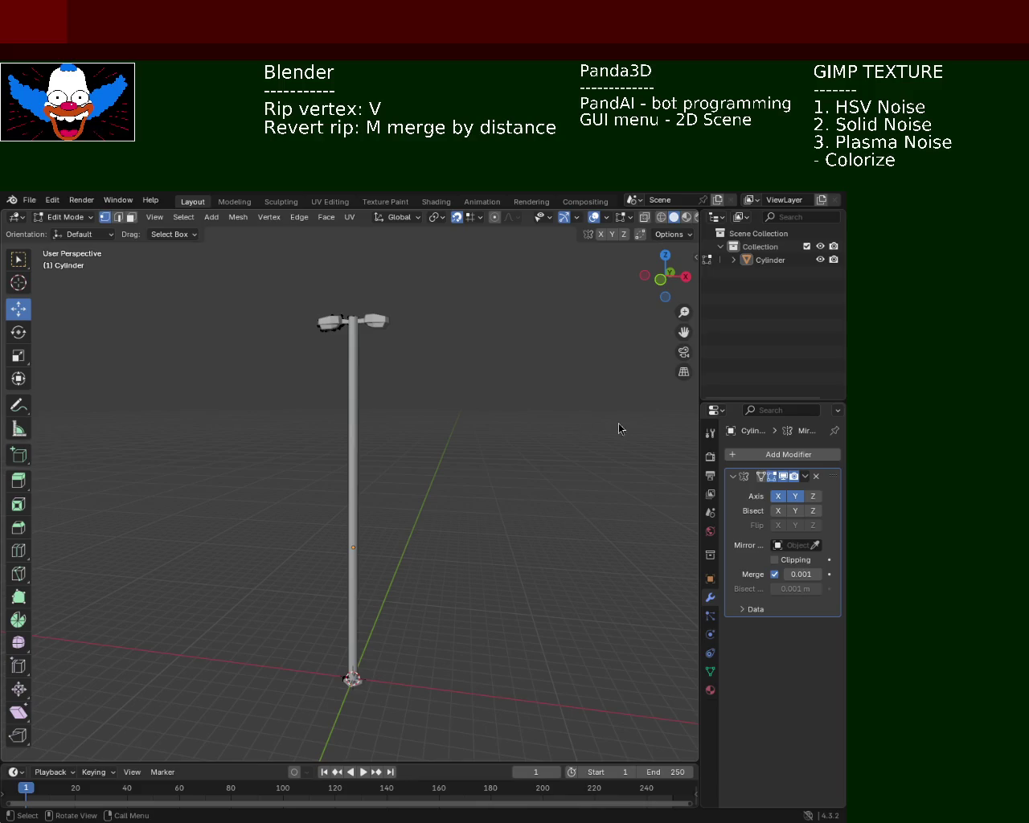
# Scale the entire lamp post mesh down to about 0.51 in Edit Mode.
pyautogui.moveTo(436, 404); pyautogui.dragTo(461, 397, button='middle')
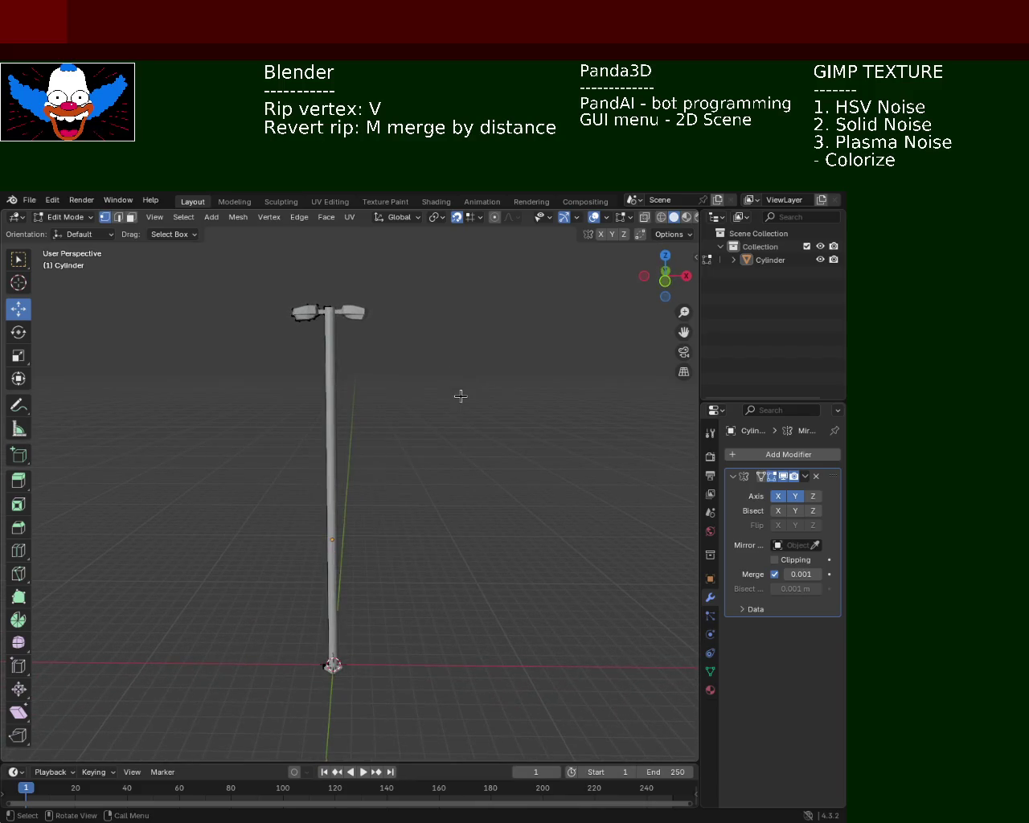
pyautogui.moveTo(330, 343)
pyautogui.mouseDown(button='middle')
pyautogui.moveTo(423, 462)
pyautogui.moveTo(391, 405)
pyautogui.mouseUp(button='middle')
pyautogui.press('Tab')
pyautogui.press('Tab')
pyautogui.press('a')
pyautogui.press('s')
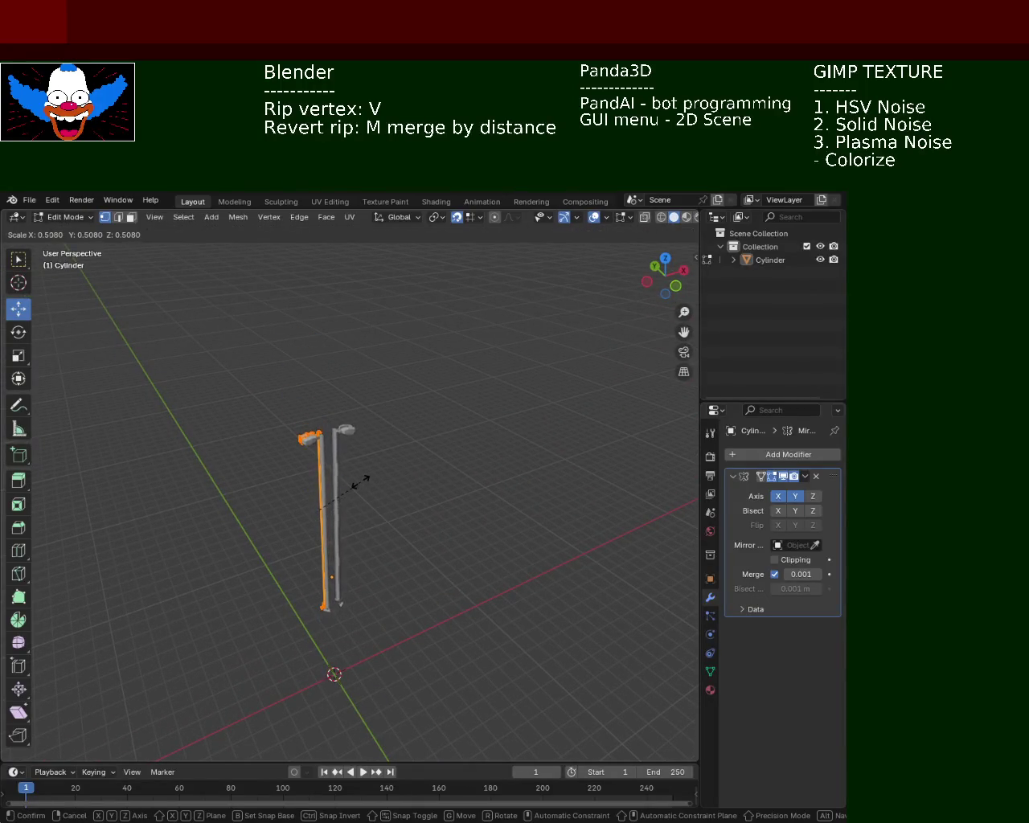
pyautogui.click(367, 479)
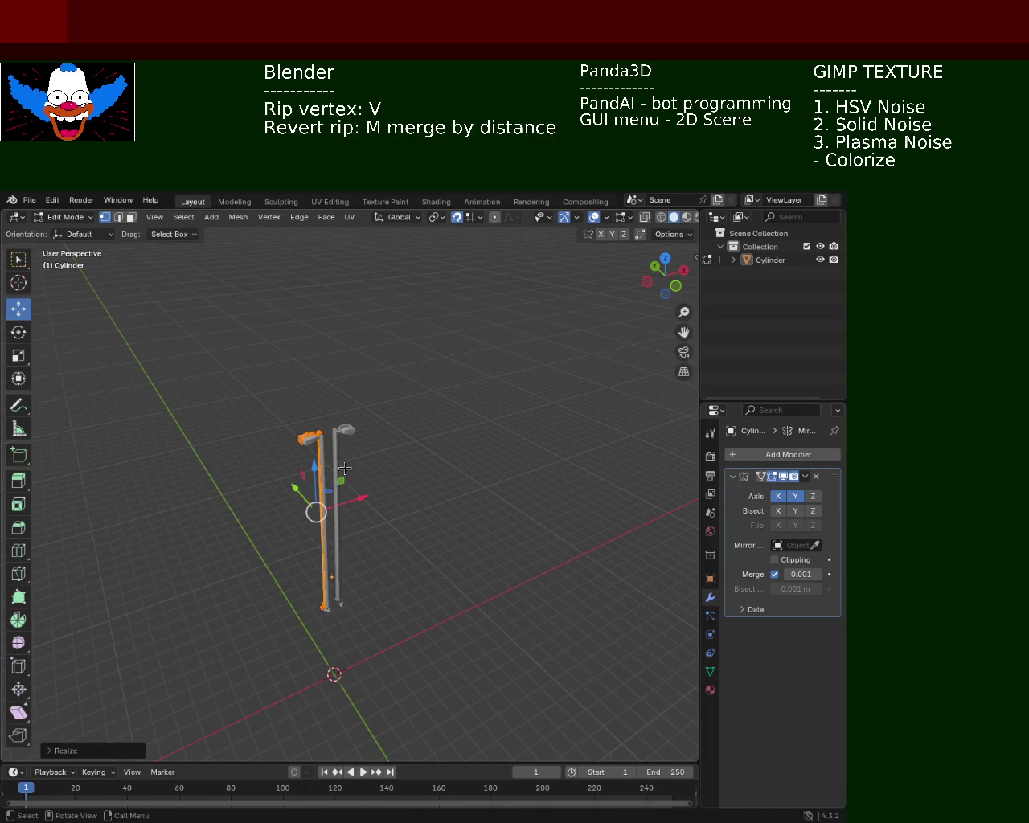
# Deselect the scaled mesh and check the lamp head from above.
pyautogui.moveTo(345, 468); pyautogui.dragTo(456, 405, button='middle')
pyautogui.scroll(2, 305, 455)
pyautogui.moveTo(305, 455)
pyautogui.mouseDown(button='middle')
pyautogui.moveTo(402, 498)
pyautogui.moveTo(298, 447)
pyautogui.mouseUp(button='middle')
pyautogui.scroll(-2, 422, 511)
pyautogui.scroll(3, 297, 447)
pyautogui.scroll(-3, 297, 447)
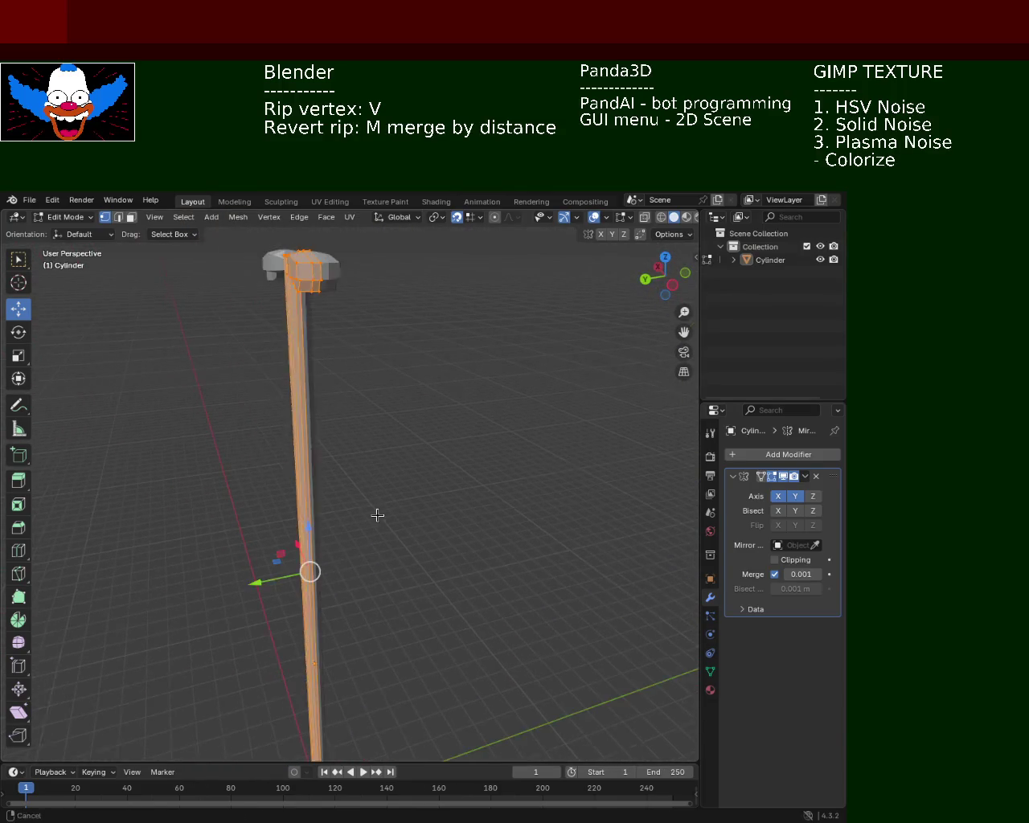
pyautogui.moveTo(381, 515)
pyautogui.mouseDown(button='middle')
pyautogui.moveTo(386, 399)
pyautogui.moveTo(381, 483)
pyautogui.moveTo(403, 493)
pyautogui.mouseUp(button='middle')
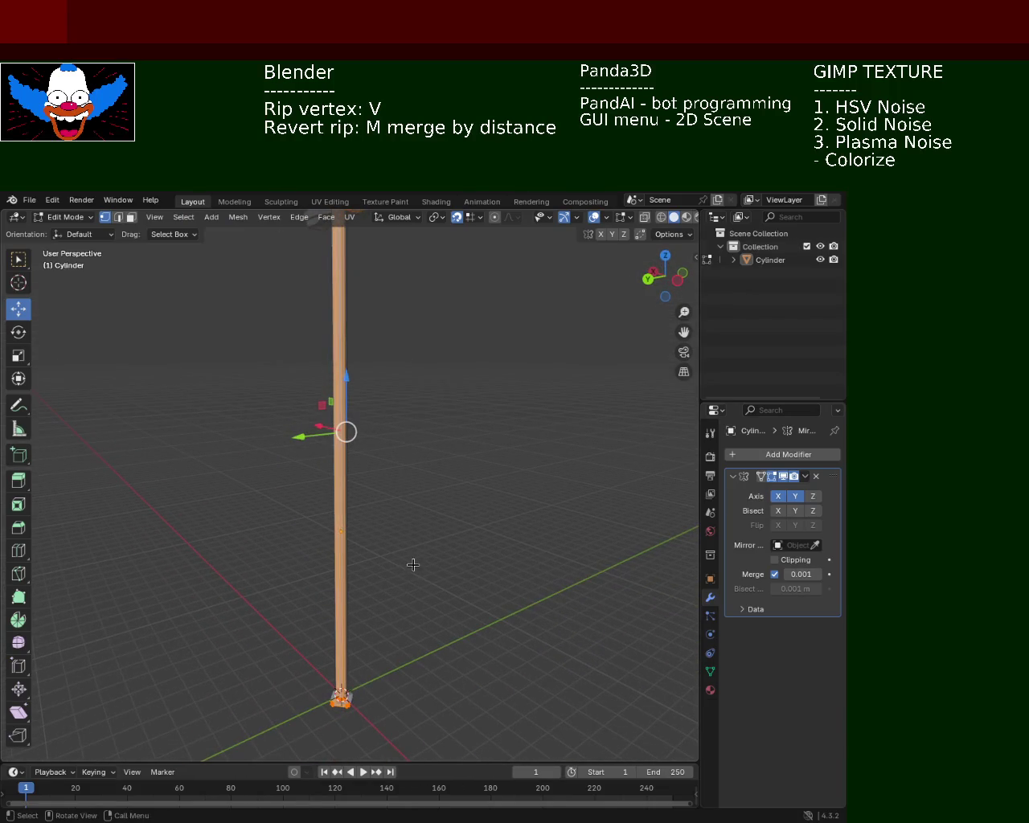
pyautogui.click(304, 432)
pyautogui.moveTo(304, 432)
pyautogui.mouseDown(button='middle')
pyautogui.moveTo(421, 426)
pyautogui.moveTo(424, 439)
pyautogui.moveTo(391, 486)
pyautogui.moveTo(402, 429)
pyautogui.moveTo(402, 542)
pyautogui.moveTo(424, 593)
pyautogui.mouseUp(button='middle')
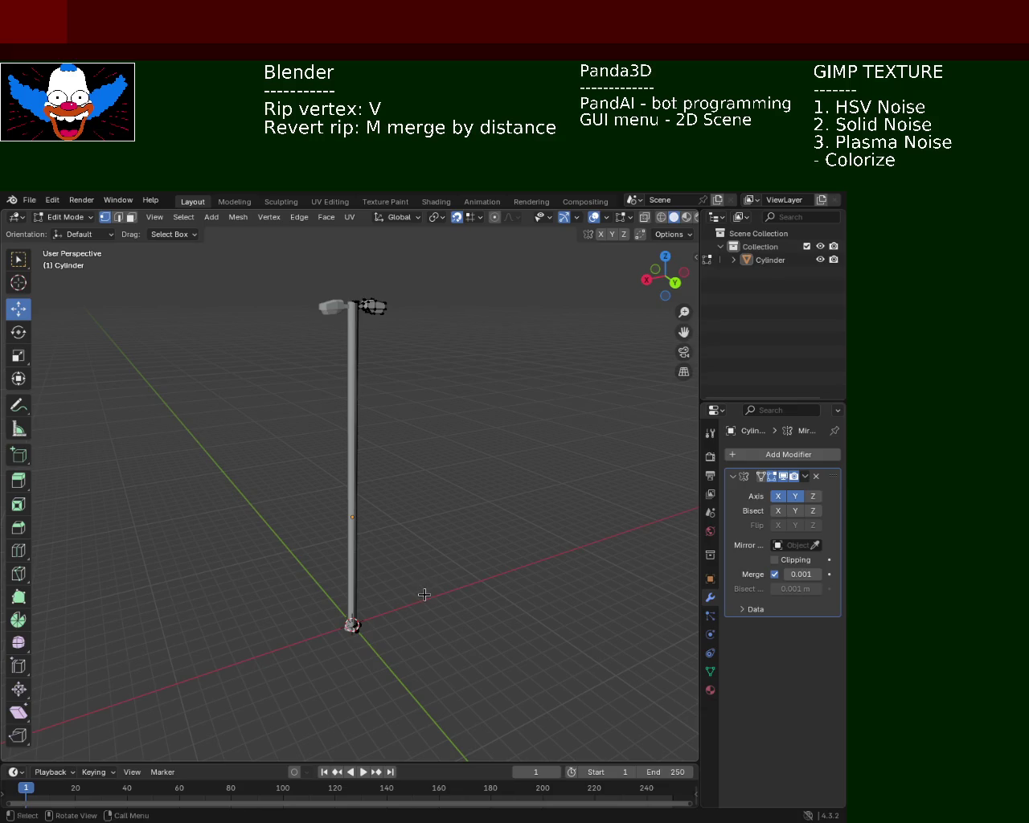
# Save as light_pole_2.blend and inspect the two mirrored lamp heads from low angles.
pyautogui.hotkey('ctrl', 's')
pyautogui.moveTo(419, 549)
pyautogui.mouseDown(button='middle')
pyautogui.moveTo(409, 506)
pyautogui.moveTo(367, 524)
pyautogui.moveTo(356, 480)
pyautogui.mouseUp(button='middle')
pyautogui.moveTo(368, 367)
pyautogui.mouseDown(button='middle')
pyautogui.moveTo(362, 490)
pyautogui.moveTo(361, 416)
pyautogui.moveTo(358, 451)
pyautogui.mouseUp(button='middle')
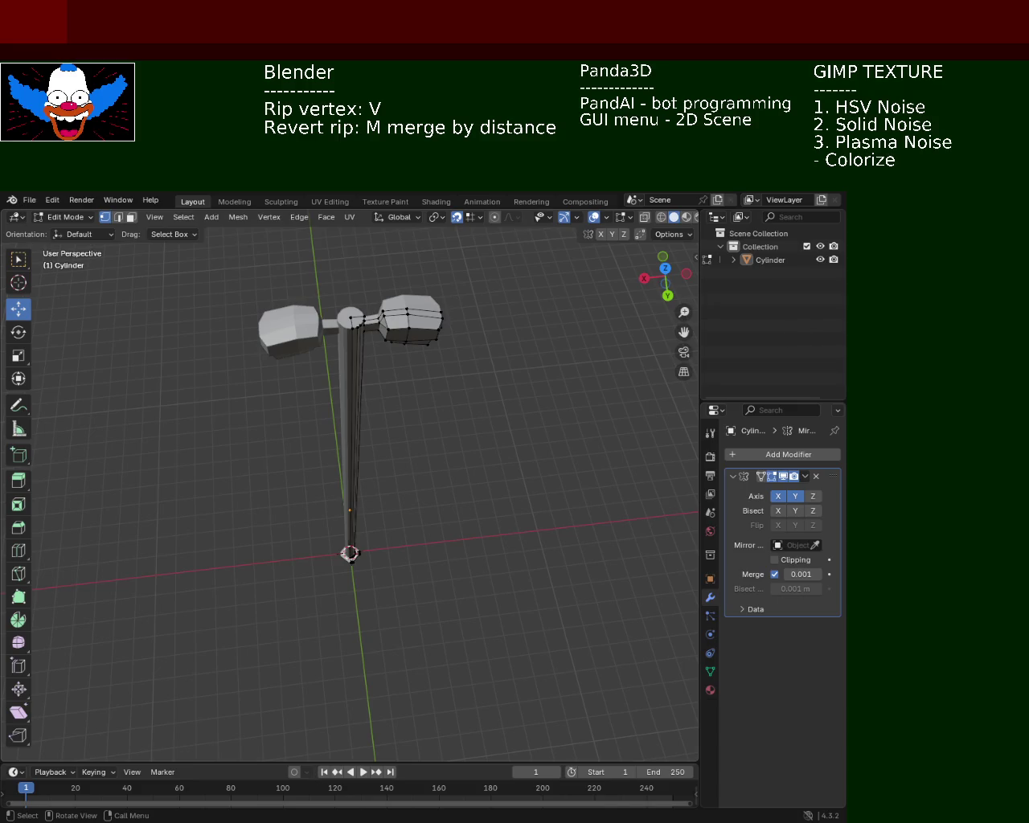
pyautogui.moveTo(472, 413)
pyautogui.mouseDown(button='middle')
pyautogui.moveTo(370, 361)
pyautogui.moveTo(393, 491)
pyautogui.mouseUp(button='middle')
# Select three vertical edges of the column and inspect its top and arms.
pyautogui.scroll(3, 378, 442)
pyautogui.moveTo(378, 441)
pyautogui.mouseDown(button='middle')
pyautogui.moveTo(324, 431)
pyautogui.moveTo(329, 420)
pyautogui.moveTo(304, 459)
pyautogui.moveTo(314, 475)
pyautogui.mouseUp(button='middle')
pyautogui.scroll(5, 356, 416)
pyautogui.scroll(-4, 366, 446)
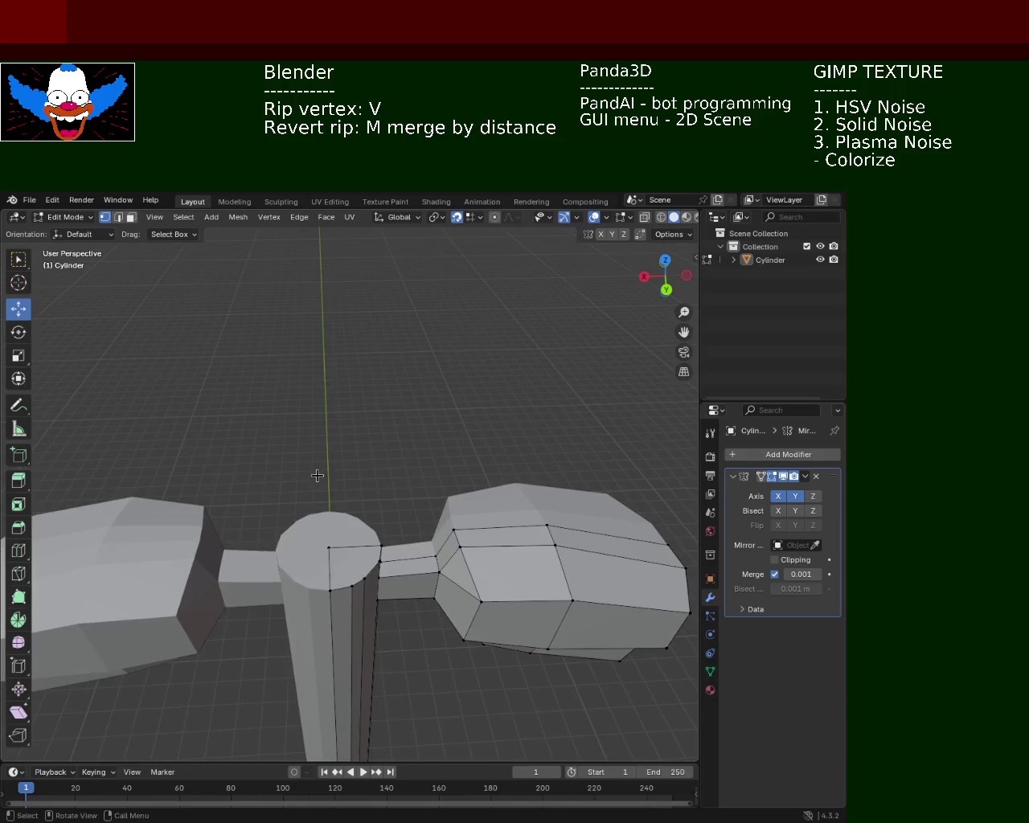
pyautogui.click(328, 594)
pyautogui.keyDown('shift'); pyautogui.click(346, 587); pyautogui.keyUp('shift')
pyautogui.keyDown('shift'); pyautogui.click(367, 578); pyautogui.keyUp('shift')
pyautogui.moveTo(381, 558); pyautogui.dragTo(356, 527, button='middle')
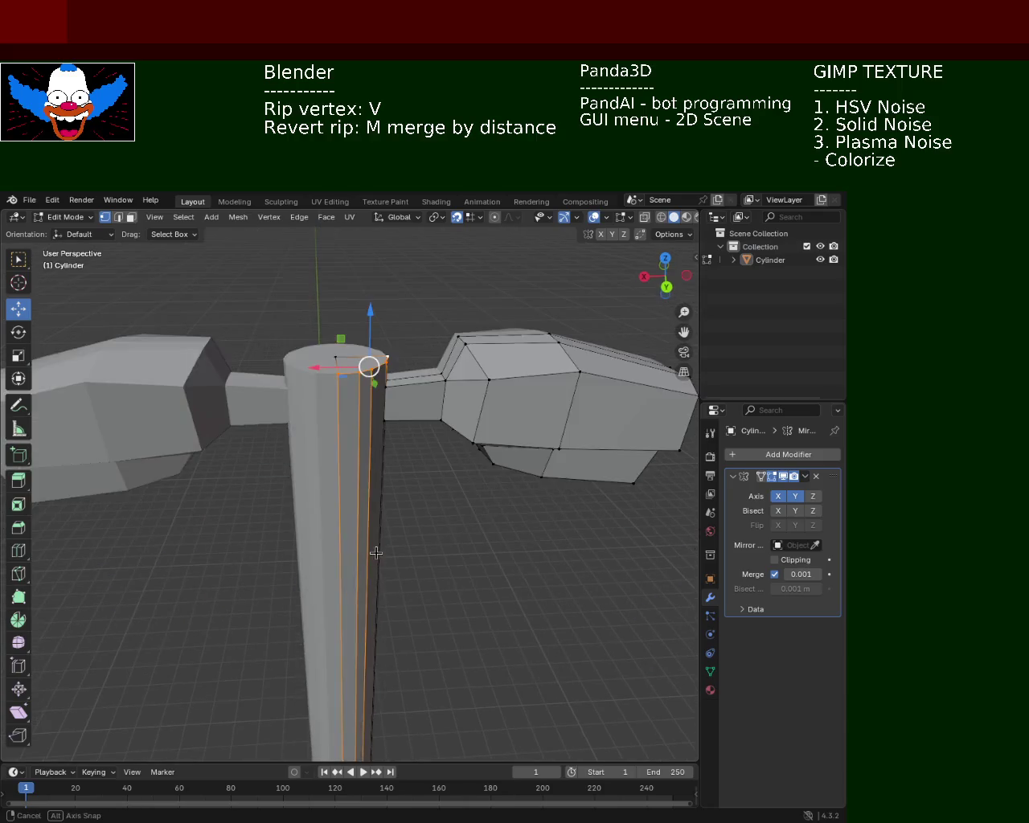
pyautogui.moveTo(375, 586)
pyautogui.keyDown('ctrl'); pyautogui.mouseDown(button='middle')
pyautogui.moveTo(369, 413)
pyautogui.moveTo(379, 521)
pyautogui.mouseUp(button='middle'); pyautogui.keyUp('ctrl')
pyautogui.moveTo(336, 378)
pyautogui.mouseDown(button='middle')
pyautogui.moveTo(348, 438)
pyautogui.moveTo(388, 367)
pyautogui.moveTo(395, 407)
pyautogui.moveTo(441, 434)
pyautogui.moveTo(432, 448)
pyautogui.moveTo(480, 544)
pyautogui.moveTo(429, 545)
pyautogui.moveTo(468, 554)
pyautogui.moveTo(390, 531)
pyautogui.moveTo(283, 455)
pyautogui.moveTo(320, 463)
pyautogui.moveTo(341, 484)
pyautogui.mouseUp(button='middle')
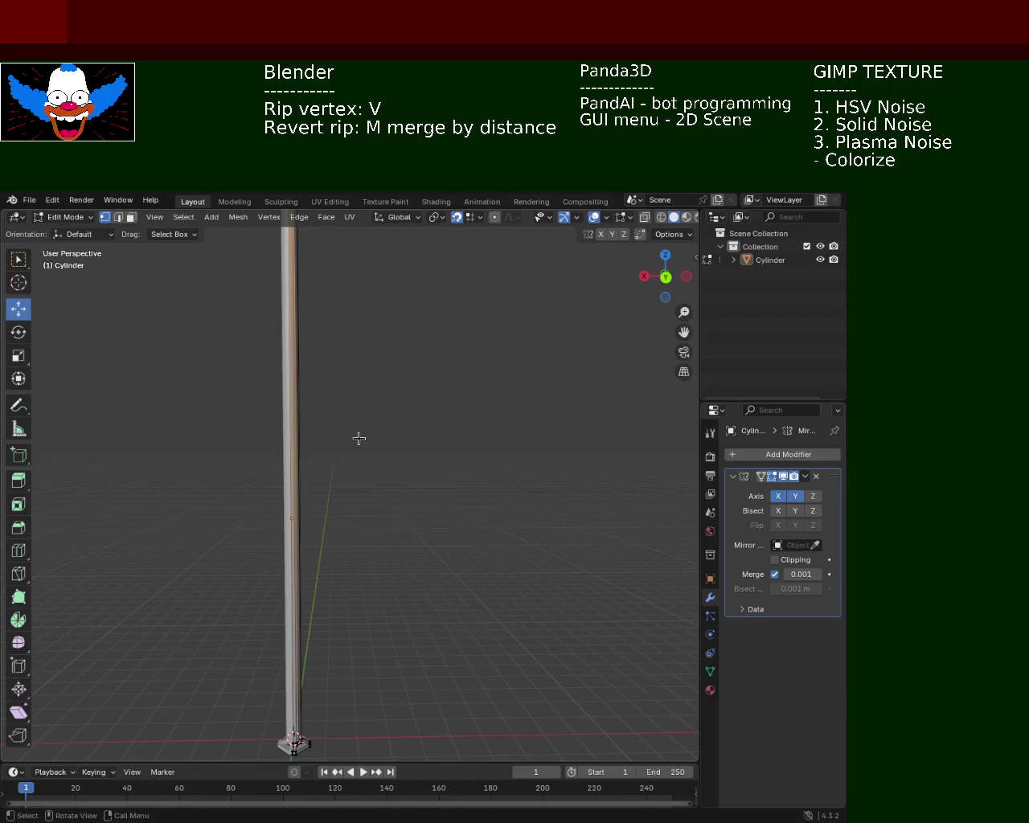
# Try scaling the whole column, undo it, and return to Object Mode.
pyautogui.press('a')
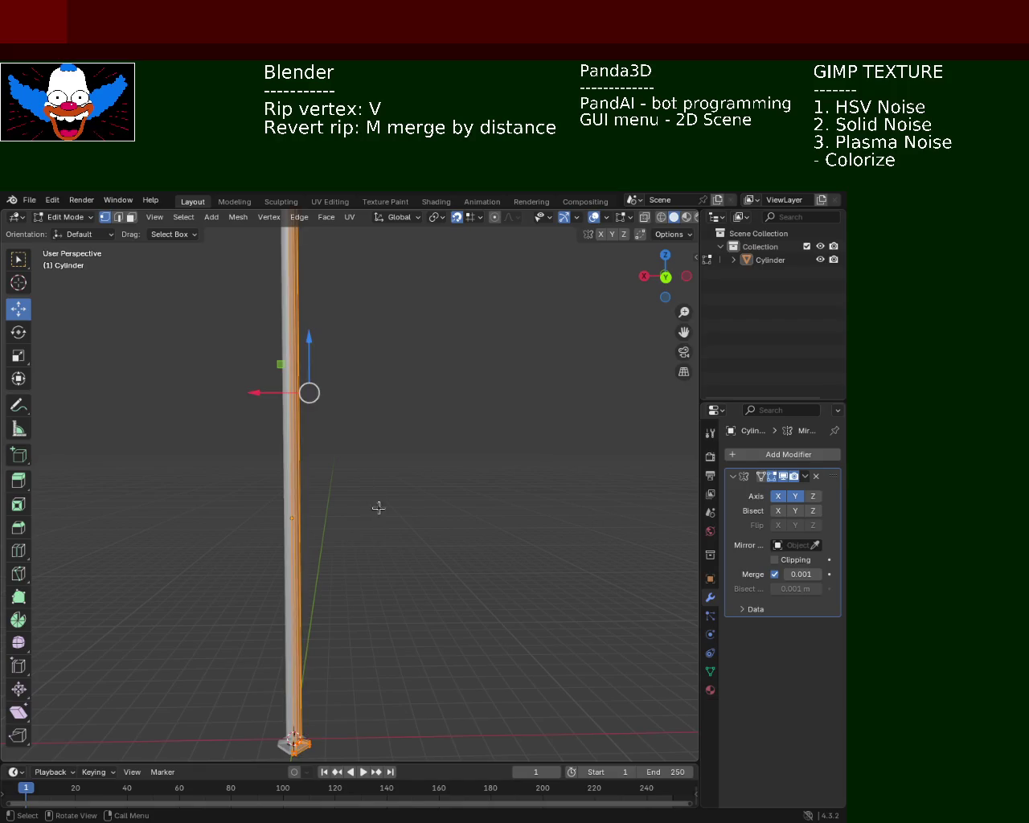
pyautogui.press('s')
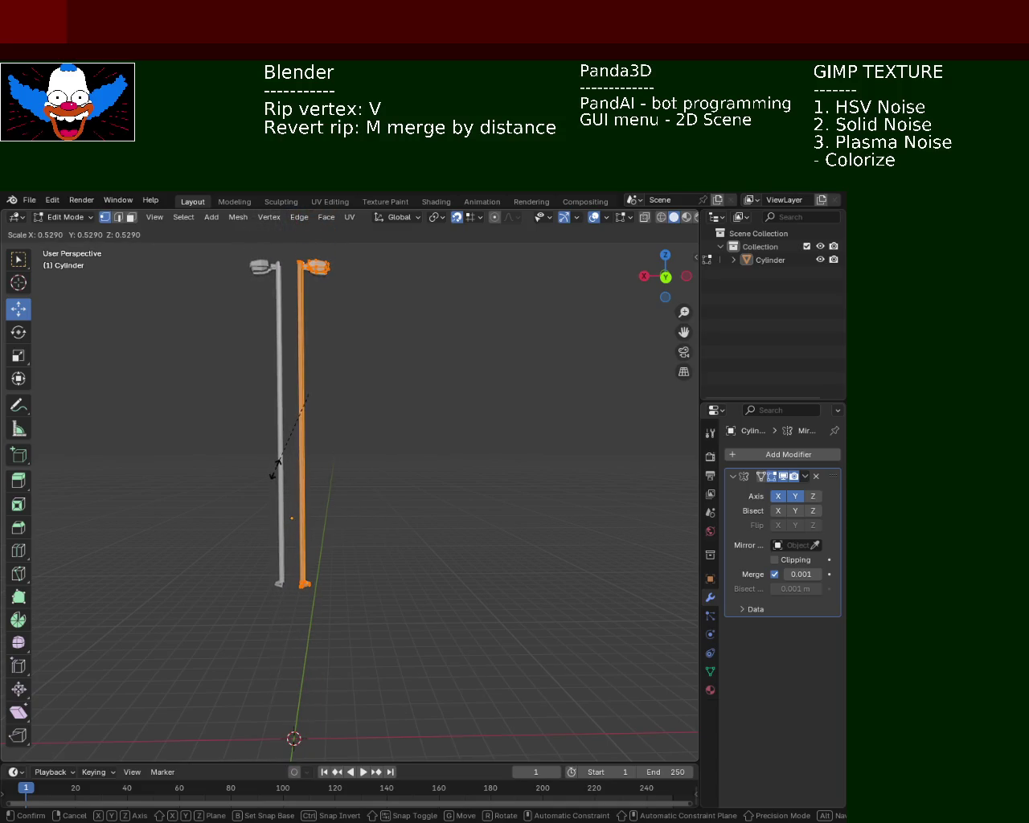
pyautogui.click(273, 474)
pyautogui.hotkey('ctrl', 'z')
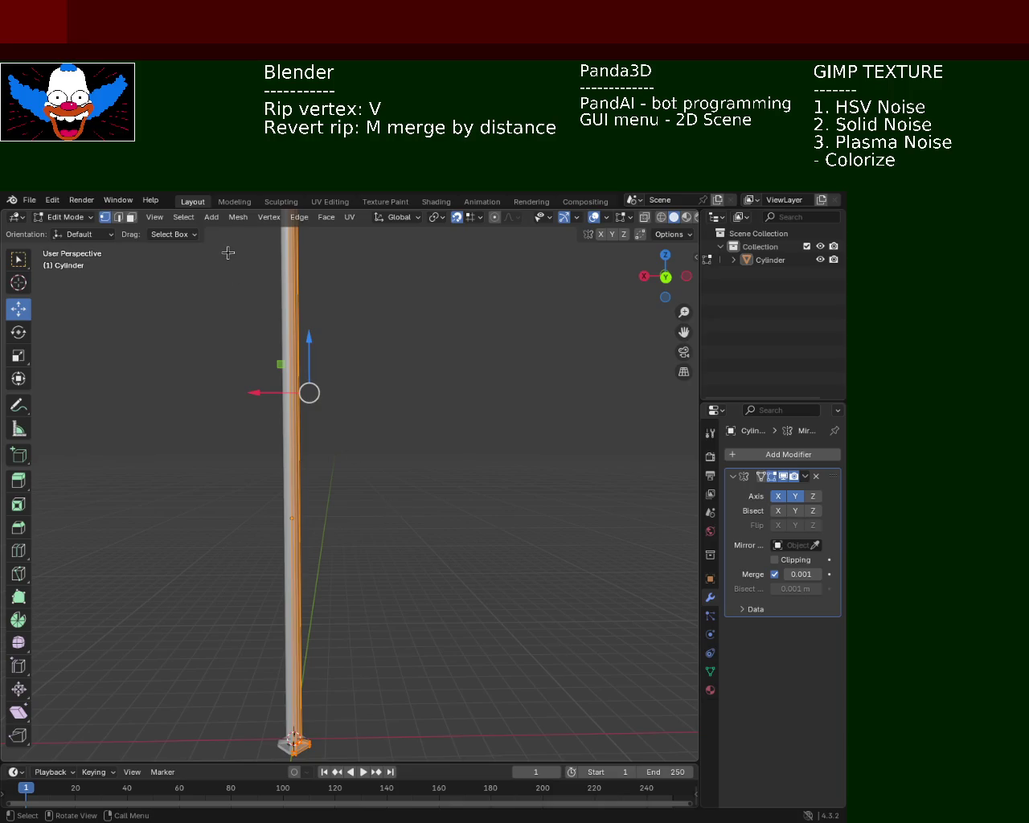
pyautogui.press('Tab')
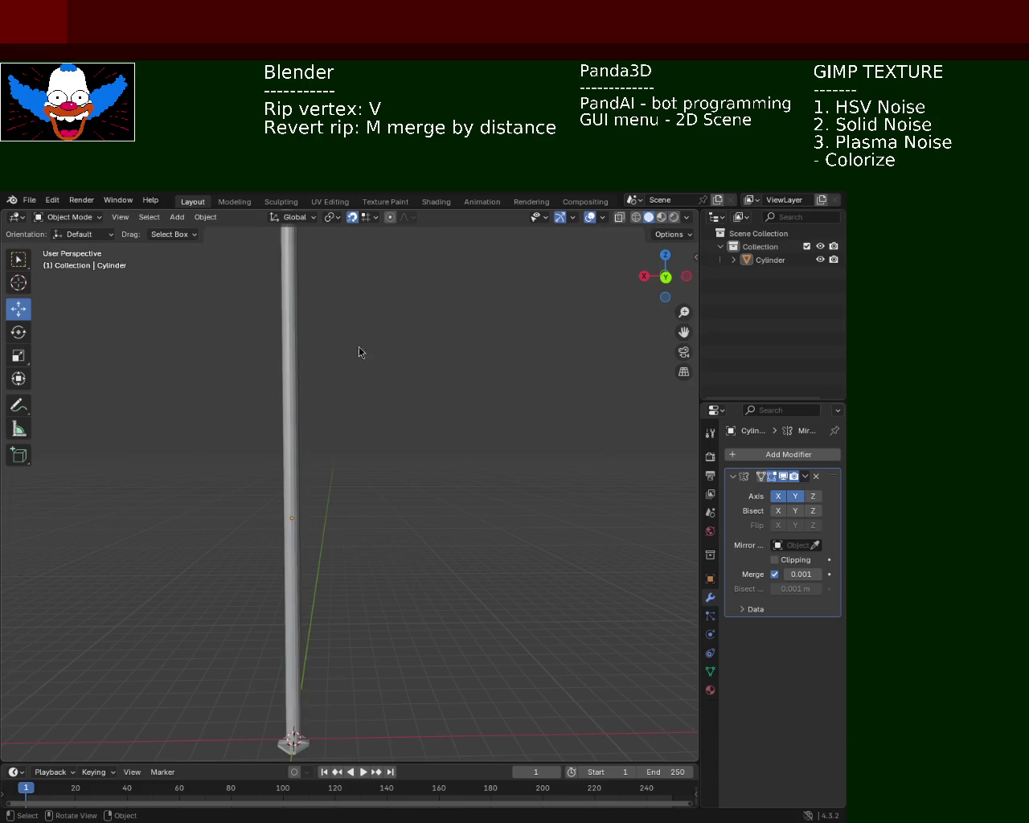
# Reset the cylinder's origin and select the Cylinder object.
pyautogui.click(206, 218)
pyautogui.moveTo(229, 245)
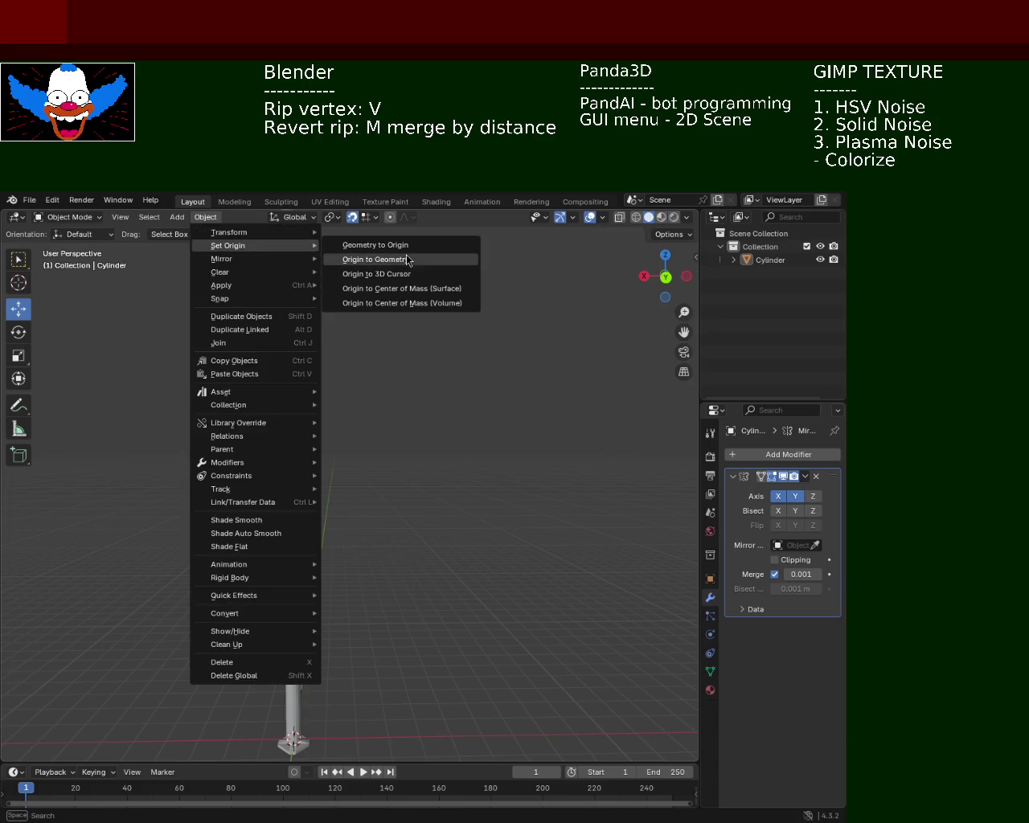
pyautogui.click(433, 275)
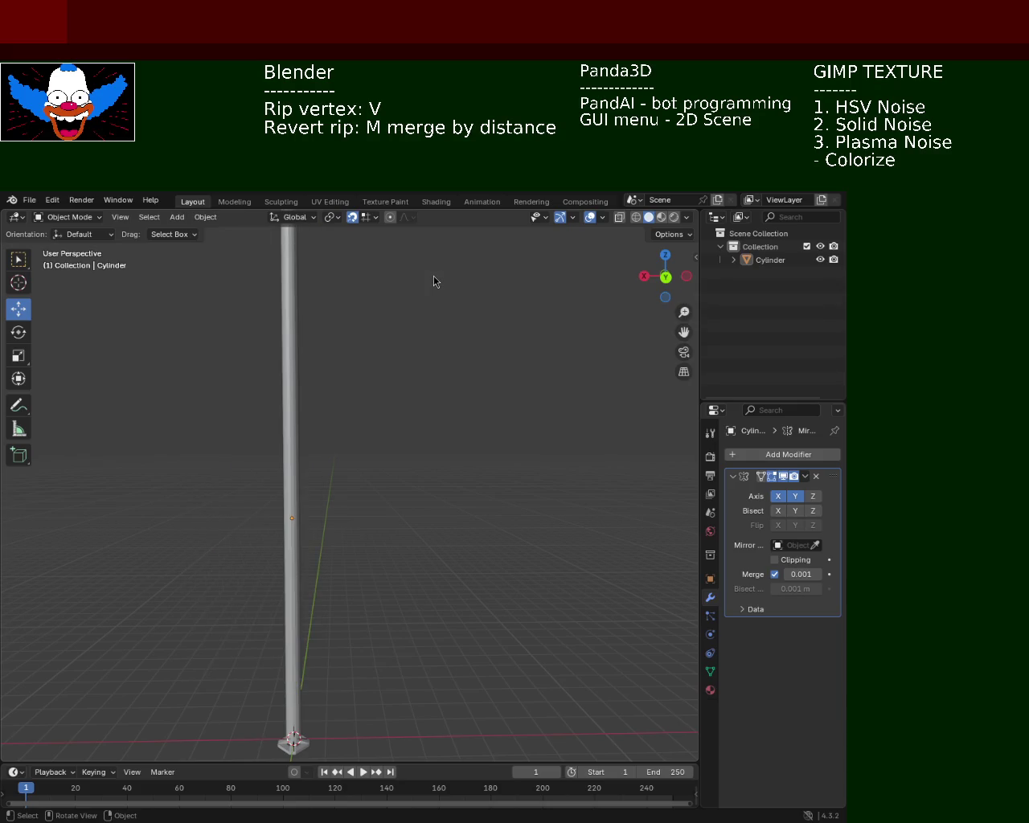
pyautogui.moveTo(375, 480)
pyautogui.mouseDown(button='middle')
pyautogui.moveTo(394, 457)
pyautogui.moveTo(407, 501)
pyautogui.moveTo(386, 518)
pyautogui.moveTo(456, 458)
pyautogui.mouseUp(button='middle')
pyautogui.press('Tab')
pyautogui.hotkey('alt', 'a')
pyautogui.scroll(-4, 455, 459)
pyautogui.click(770, 260)
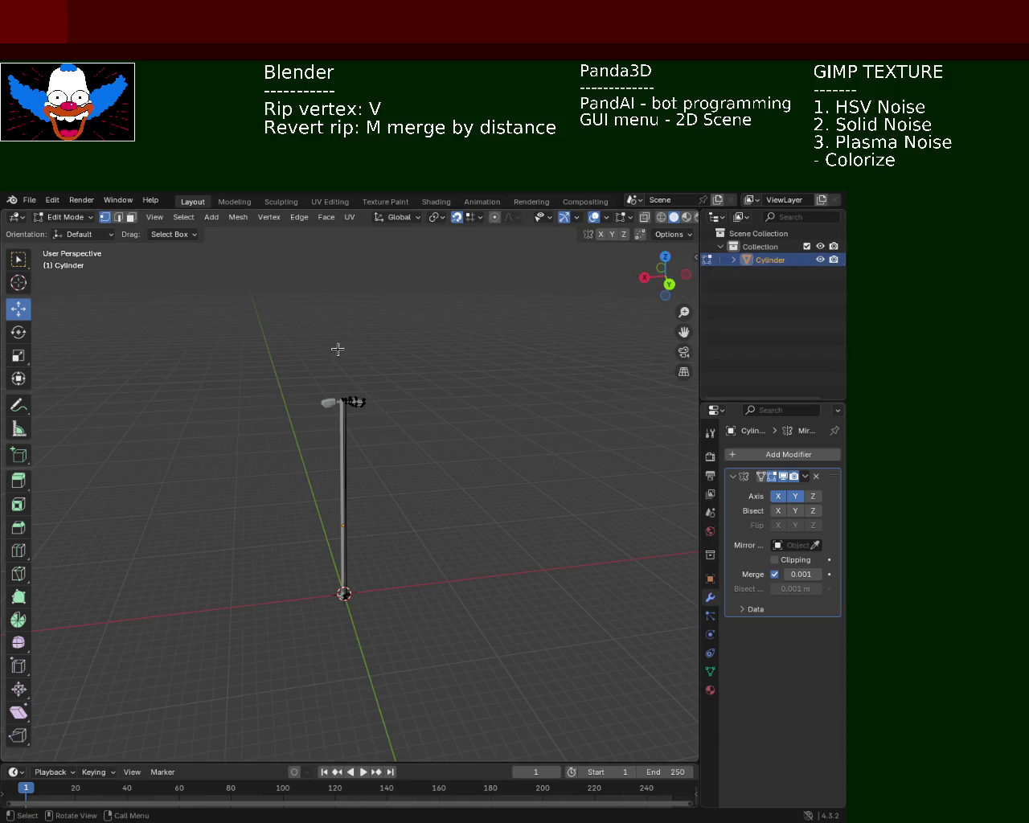
pyautogui.press('Tab')
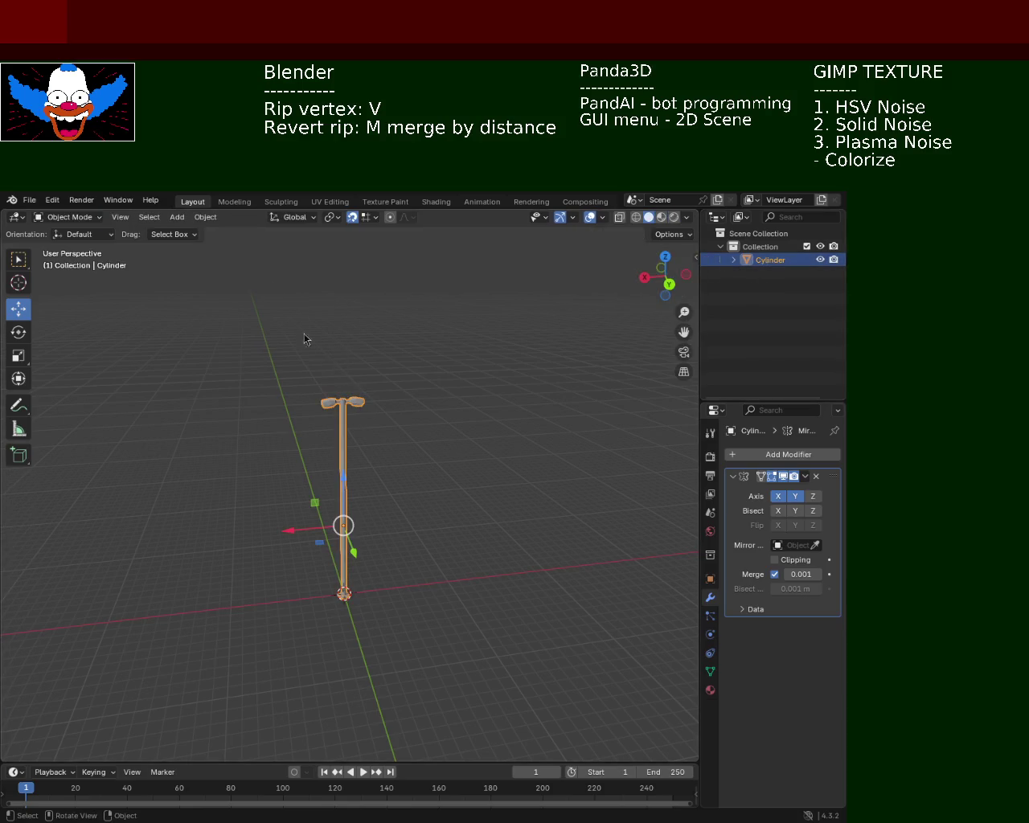
# Move the origin to the 3D cursor at the base and begin scaling the lamp post (0.7823).
pyautogui.click(207, 218)
pyautogui.moveTo(233, 245)
pyautogui.click(420, 270)
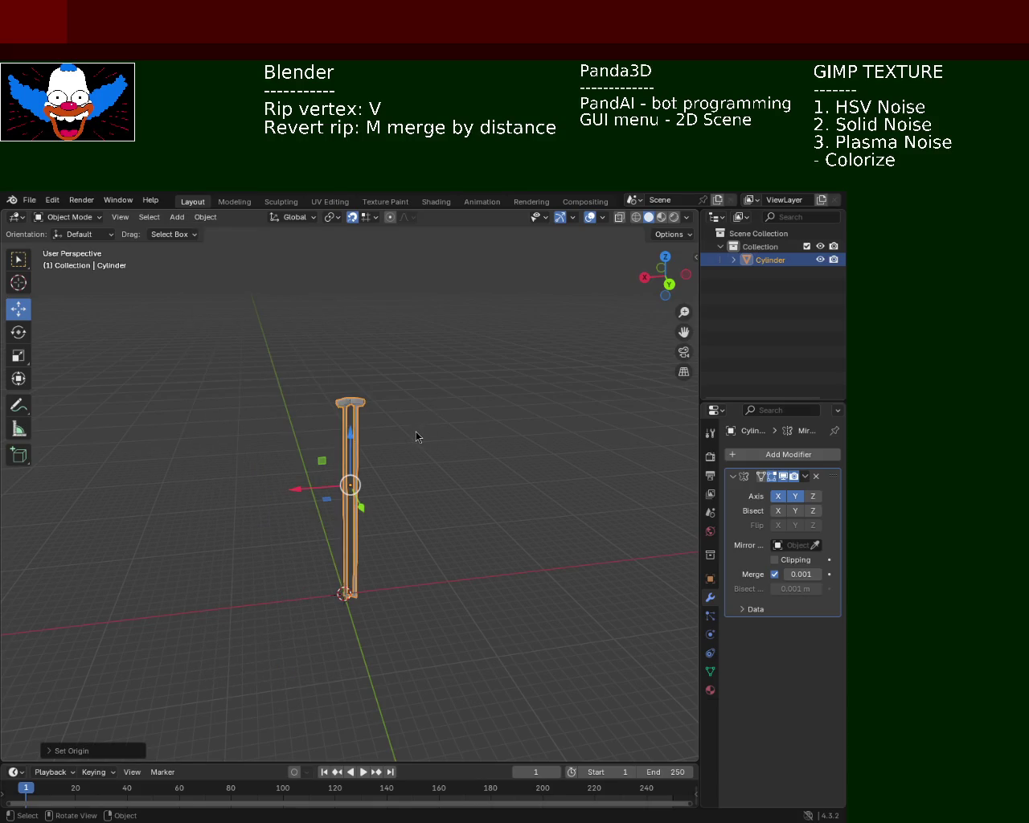
pyautogui.click(201, 221)
pyautogui.moveTo(228, 245)
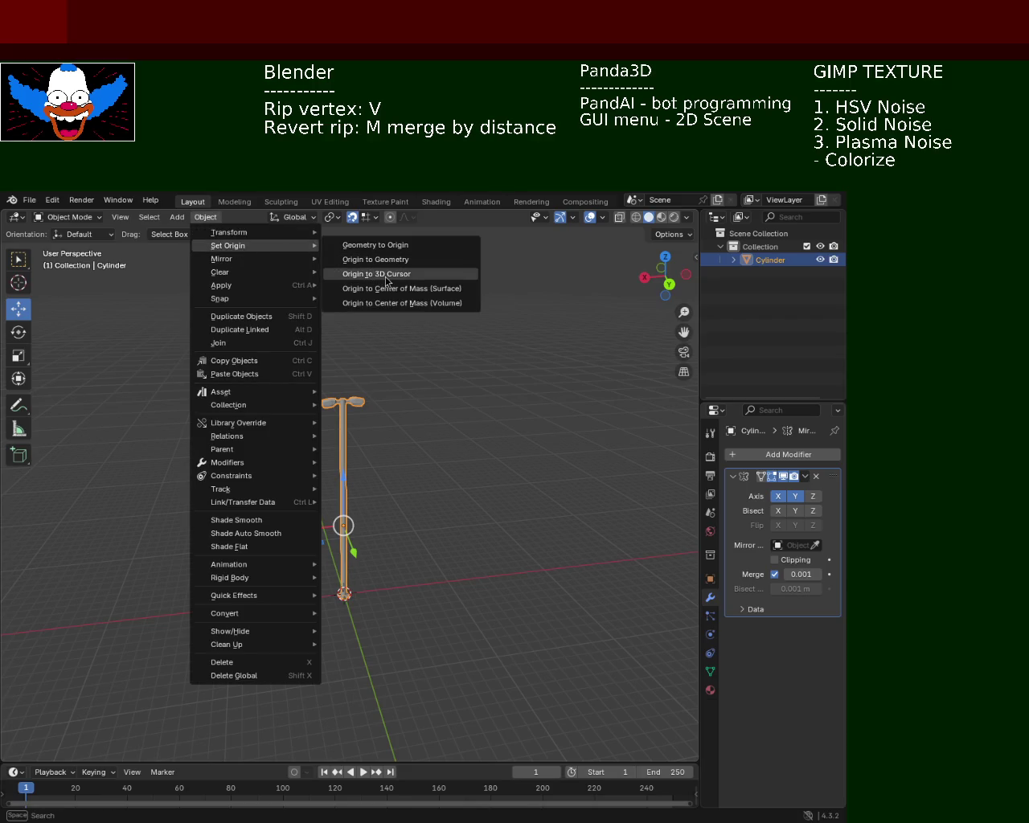
pyautogui.click(385, 276)
pyautogui.click(400, 505)
pyautogui.hotkey('ctrl', 'z')
pyautogui.press('s')
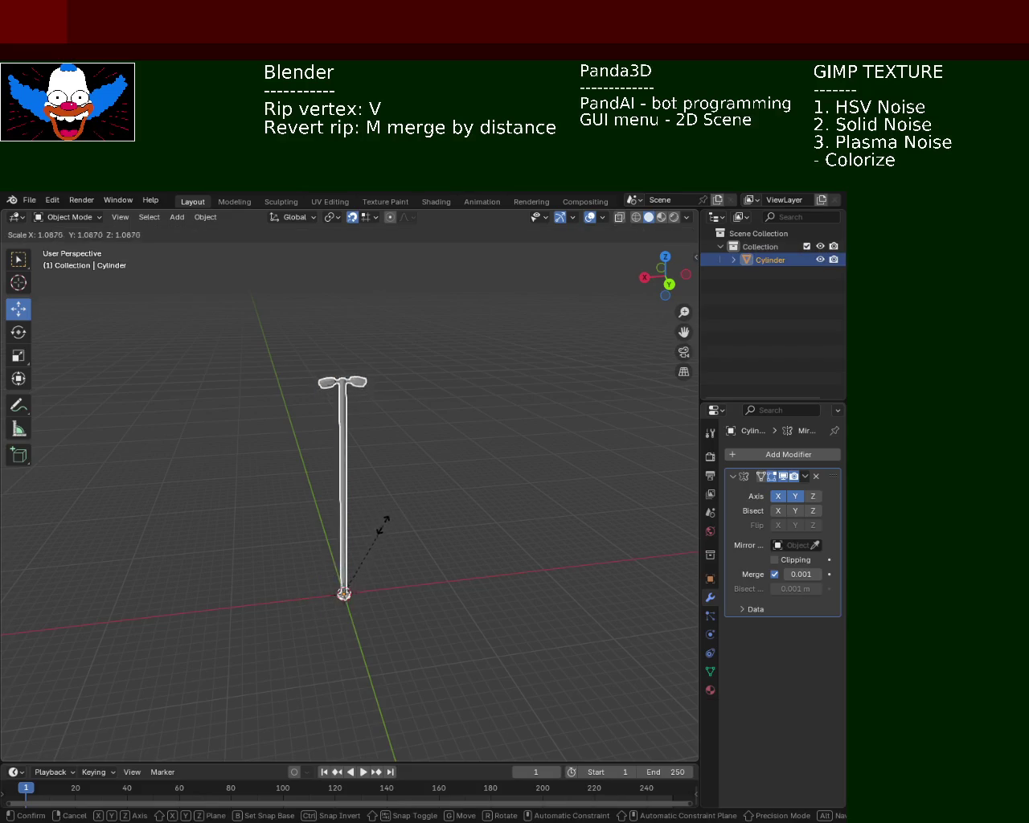
pyautogui.click(350, 562)
pyautogui.scroll(2, 348, 571)
pyautogui.scroll(2, 346, 587)
pyautogui.moveTo(345, 593)
pyautogui.mouseDown(button='middle')
pyautogui.moveTo(345, 510)
pyautogui.moveTo(372, 495)
pyautogui.moveTo(378, 560)
pyautogui.moveTo(367, 568)
pyautogui.moveTo(372, 509)
pyautogui.moveTo(367, 550)
pyautogui.mouseUp(button='middle')
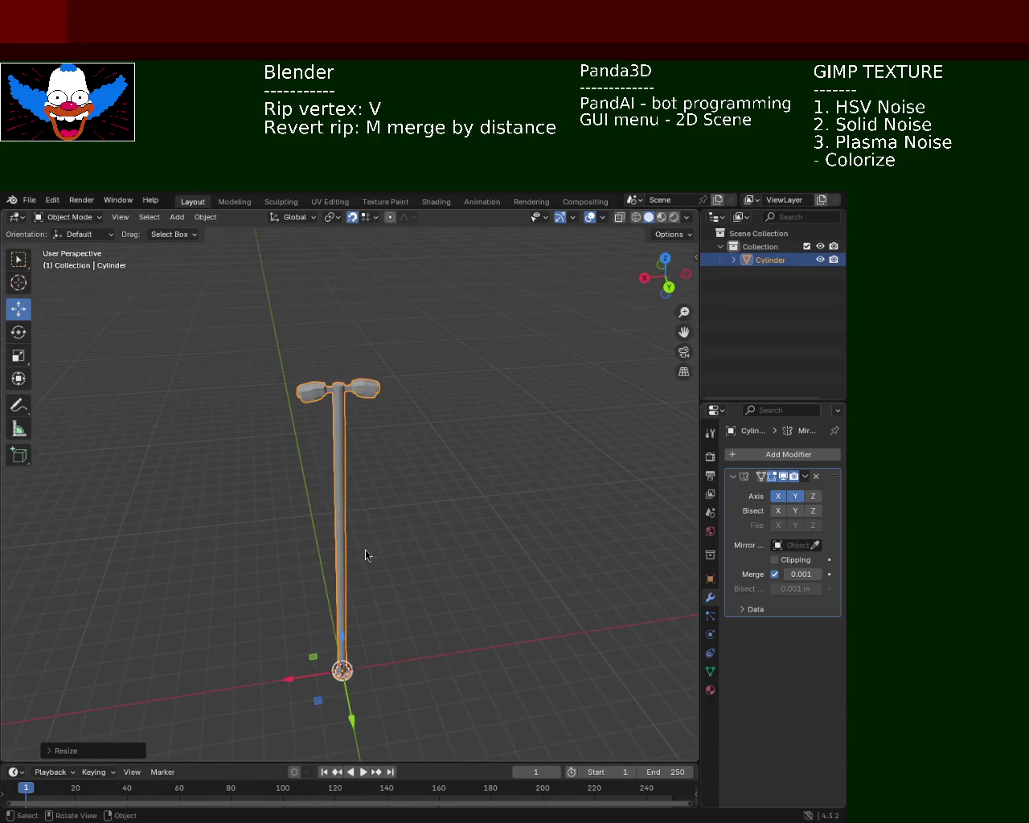
pyautogui.scroll(3, 367, 551)
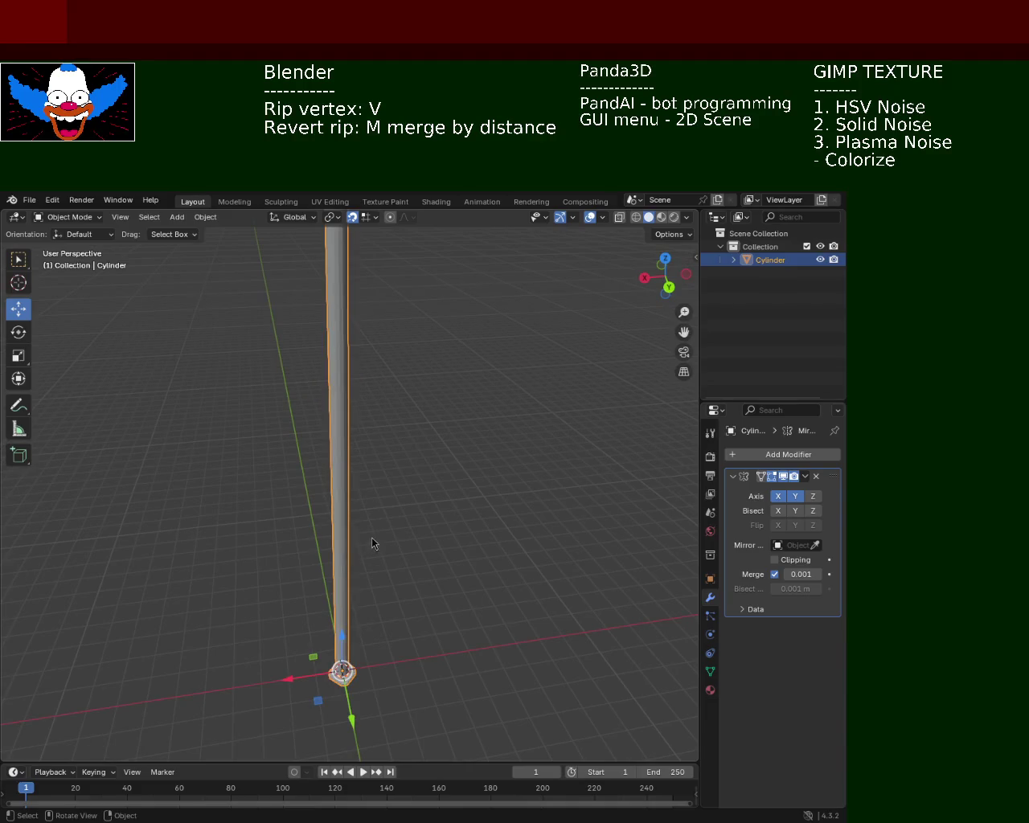
pyautogui.moveTo(391, 453)
pyautogui.mouseDown(button='middle')
pyautogui.moveTo(386, 558)
pyautogui.moveTo(405, 542)
pyautogui.mouseUp(button='middle')
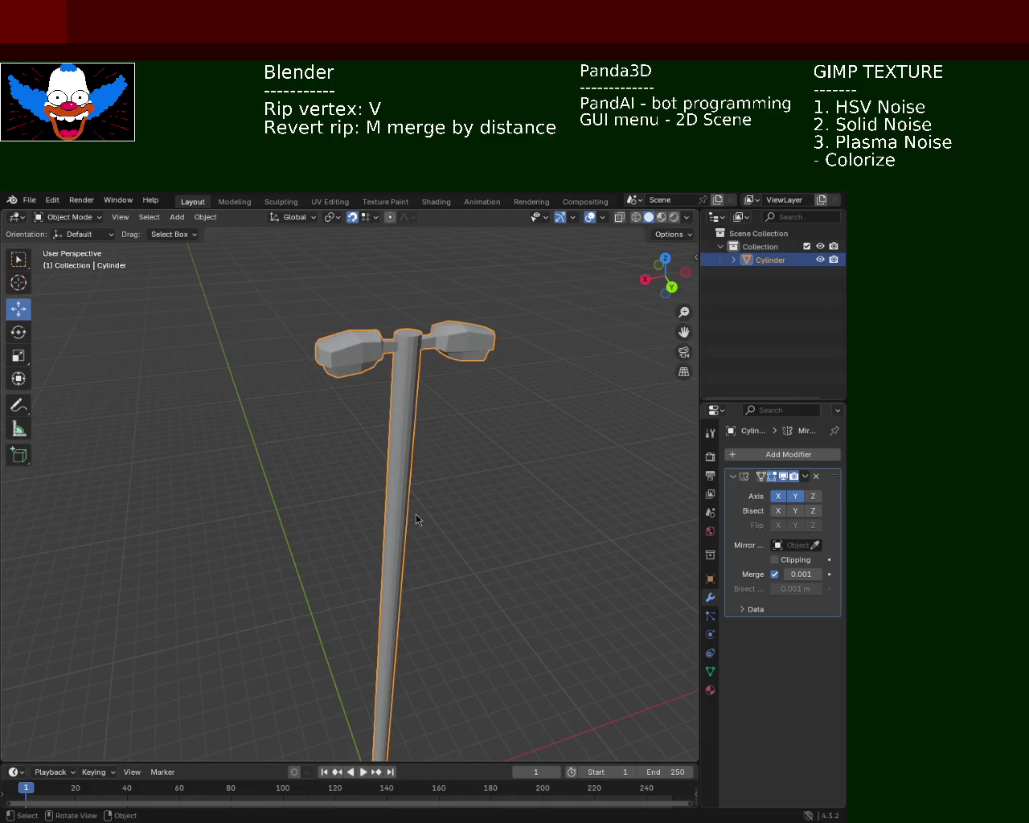
pyautogui.moveTo(391, 390)
pyautogui.mouseDown(button='middle')
pyautogui.moveTo(143, 443)
pyautogui.moveTo(246, 471)
pyautogui.moveTo(411, 593)
pyautogui.moveTo(345, 471)
pyautogui.moveTo(381, 462)
pyautogui.moveTo(385, 387)
pyautogui.moveTo(402, 469)
pyautogui.moveTo(395, 460)
pyautogui.moveTo(391, 488)
pyautogui.moveTo(424, 596)
pyautogui.moveTo(421, 629)
pyautogui.moveTo(425, 443)
pyautogui.moveTo(457, 581)
pyautogui.moveTo(465, 569)
pyautogui.moveTo(402, 538)
pyautogui.moveTo(433, 569)
pyautogui.moveTo(459, 544)
pyautogui.moveTo(474, 547)
pyautogui.moveTo(368, 459)
pyautogui.mouseUp(button='middle')
pyautogui.scroll(-3, 410, 530)
pyautogui.scroll(-1, 422, 543)
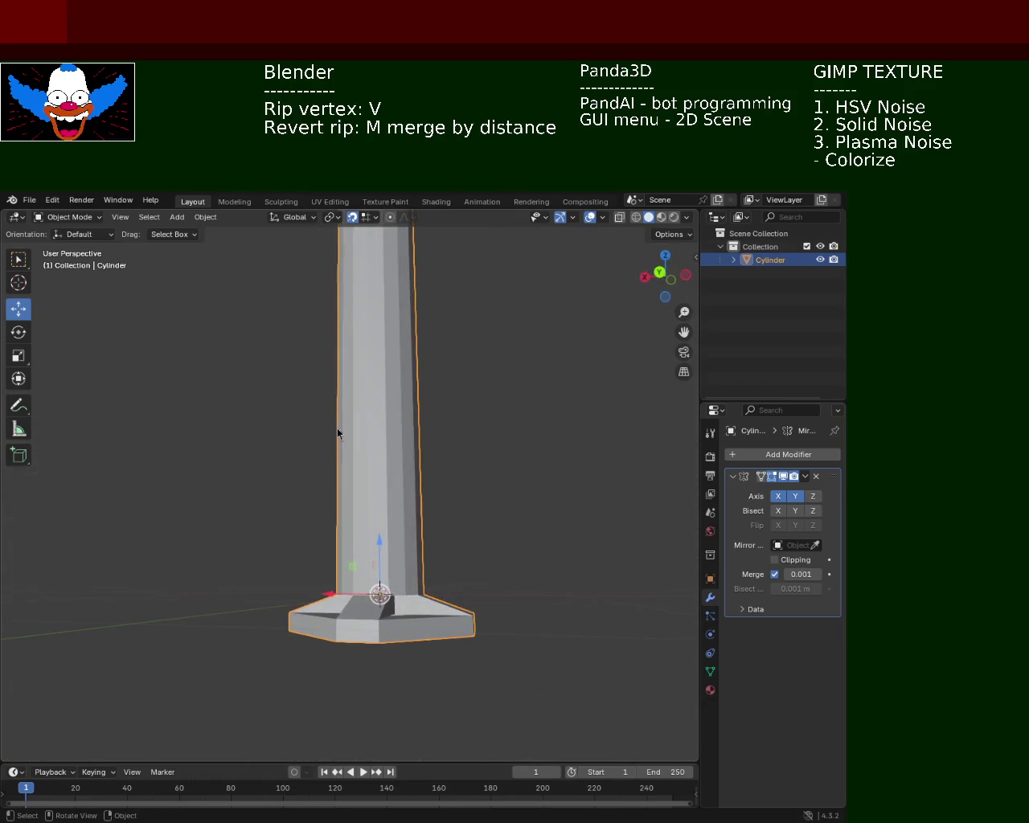
pyautogui.press('Tab')
# Extrude the base's side faces downward into a second tier.
pyautogui.moveTo(459, 554)
pyautogui.mouseDown(button='middle')
pyautogui.moveTo(426, 535)
pyautogui.moveTo(426, 522)
pyautogui.mouseUp(button='middle')
pyautogui.click(454, 580)
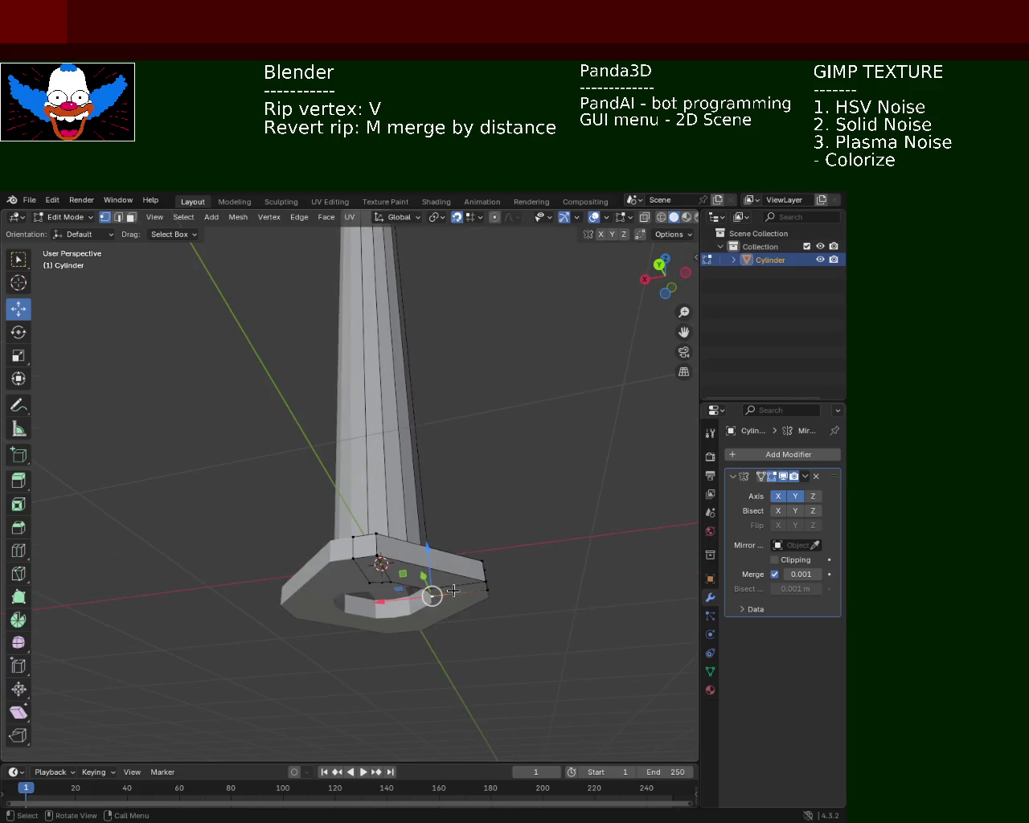
pyautogui.press('3')
pyautogui.click(458, 585)
pyautogui.keyDown('shift'); pyautogui.click(447, 582); pyautogui.keyUp('shift')
pyautogui.keyDown('shift'); pyautogui.click(388, 582); pyautogui.keyUp('shift')
pyautogui.keyDown('shift'); pyautogui.click(378, 572); pyautogui.keyUp('shift')
pyautogui.keyDown('shift'); pyautogui.click(382, 575); pyautogui.keyUp('shift')
pyautogui.press('e')
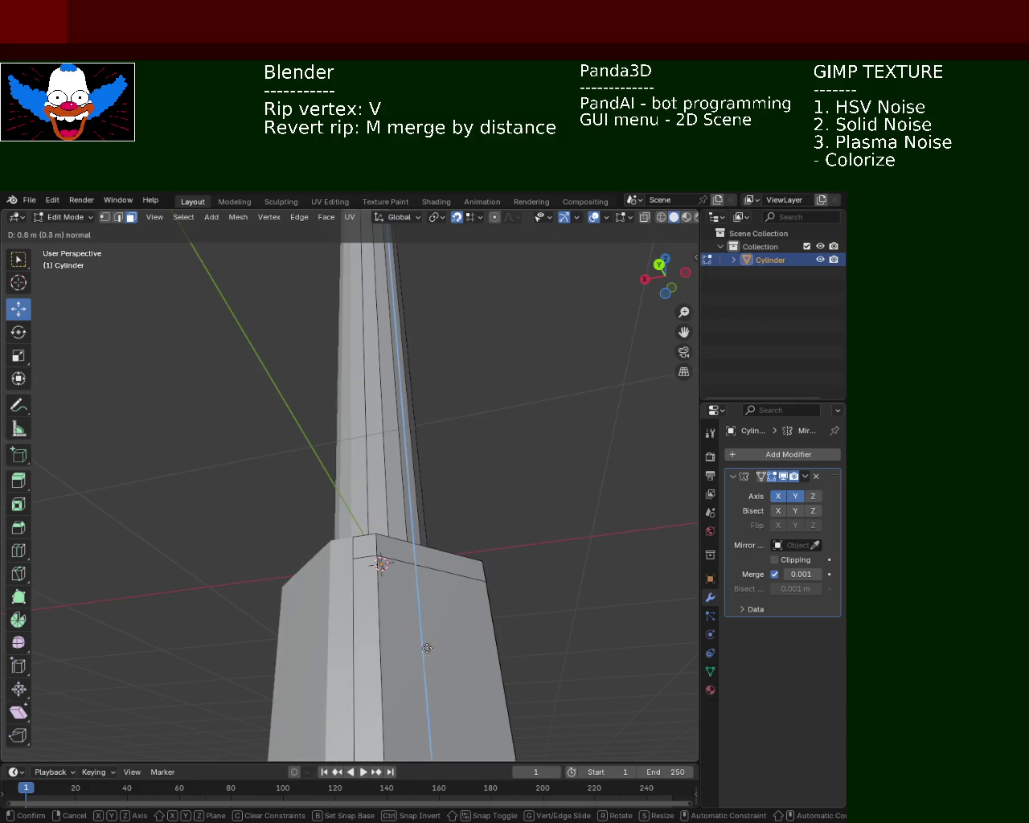
pyautogui.click(424, 594)
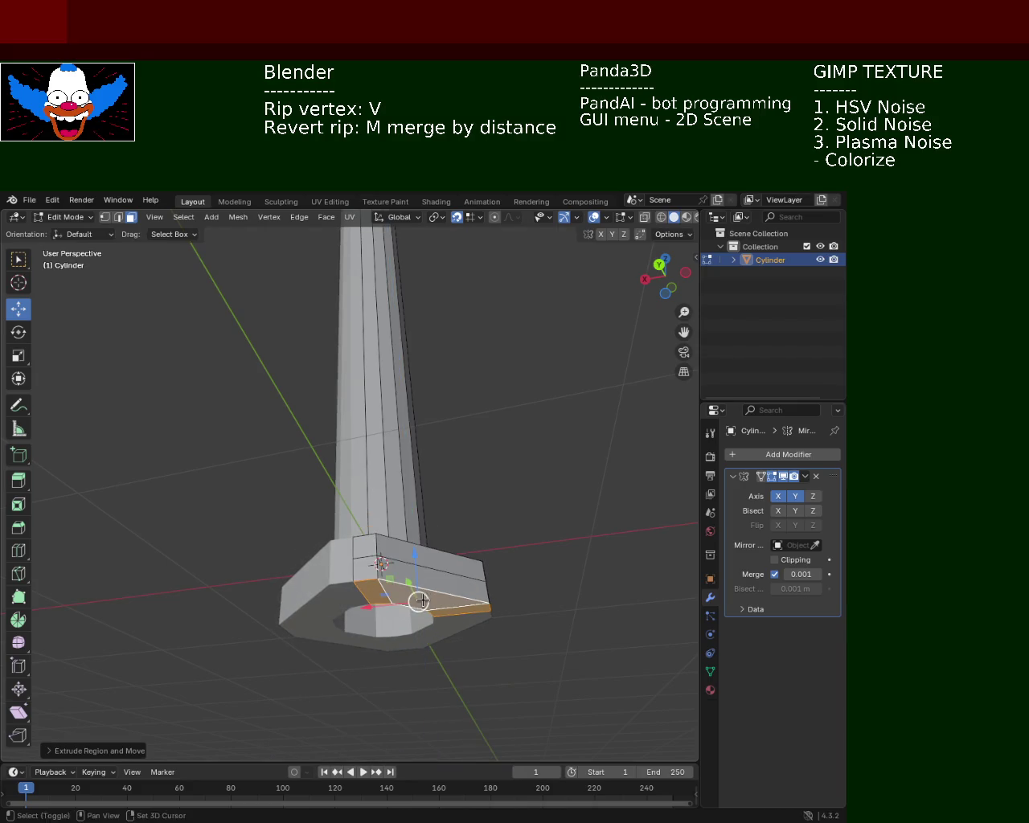
# Select the base's lower-right corner face, undoing an unwanted extrusion.
pyautogui.moveTo(415, 602); pyautogui.dragTo(389, 634, button='middle')
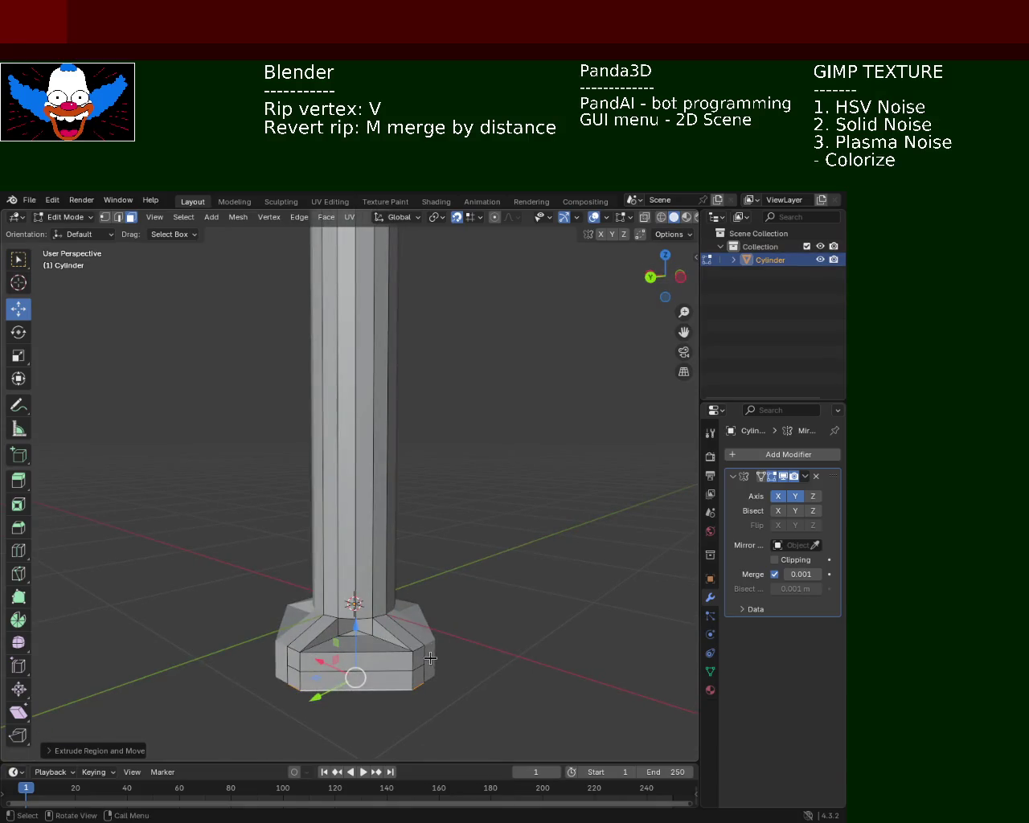
pyautogui.click(419, 655)
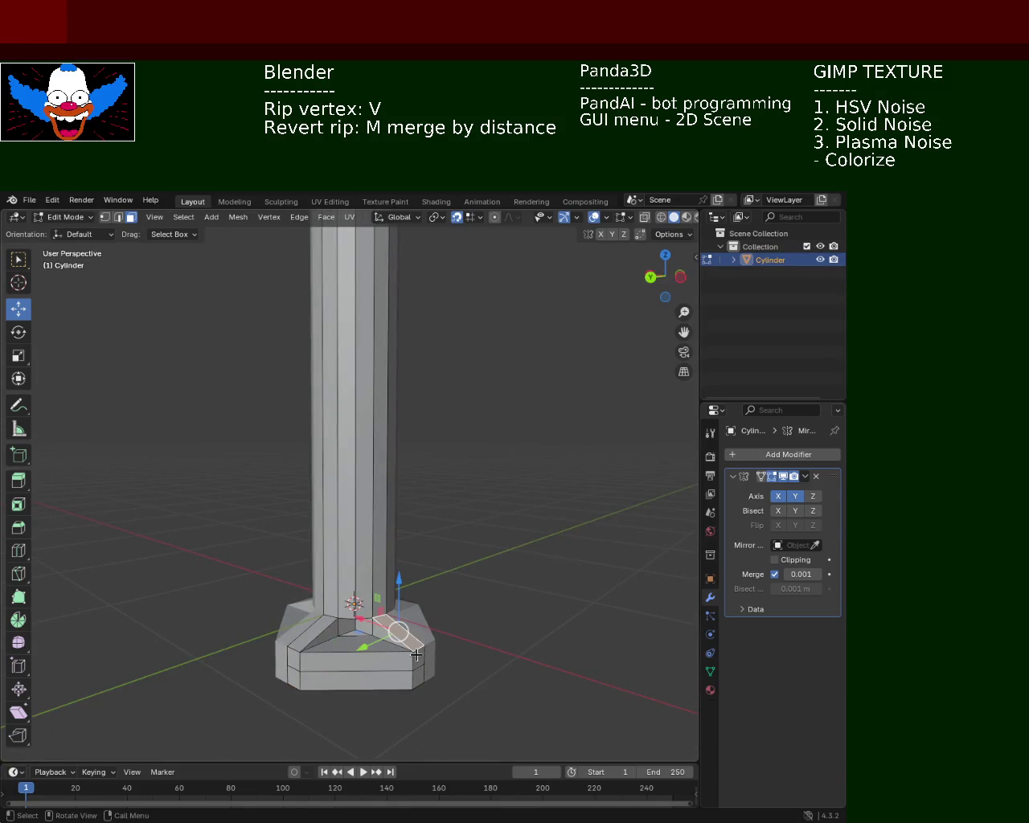
pyautogui.keyDown('shift'); pyautogui.click(291, 663); pyautogui.keyUp('shift')
pyautogui.click(421, 656)
pyautogui.click(423, 679)
pyautogui.press('e')
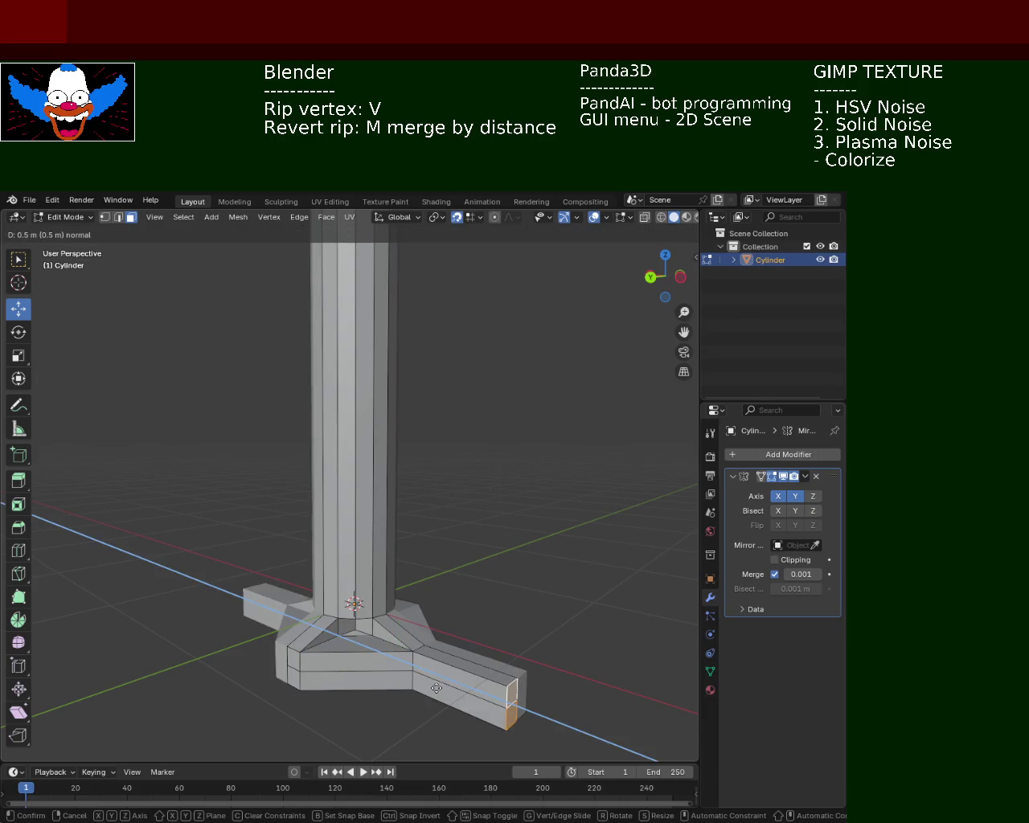
pyautogui.press('Escape')
pyautogui.hotkey('ctrl', 'z')
# Push the lower-right corner face outward along the X axis.
pyautogui.press('g')
pyautogui.press('x')
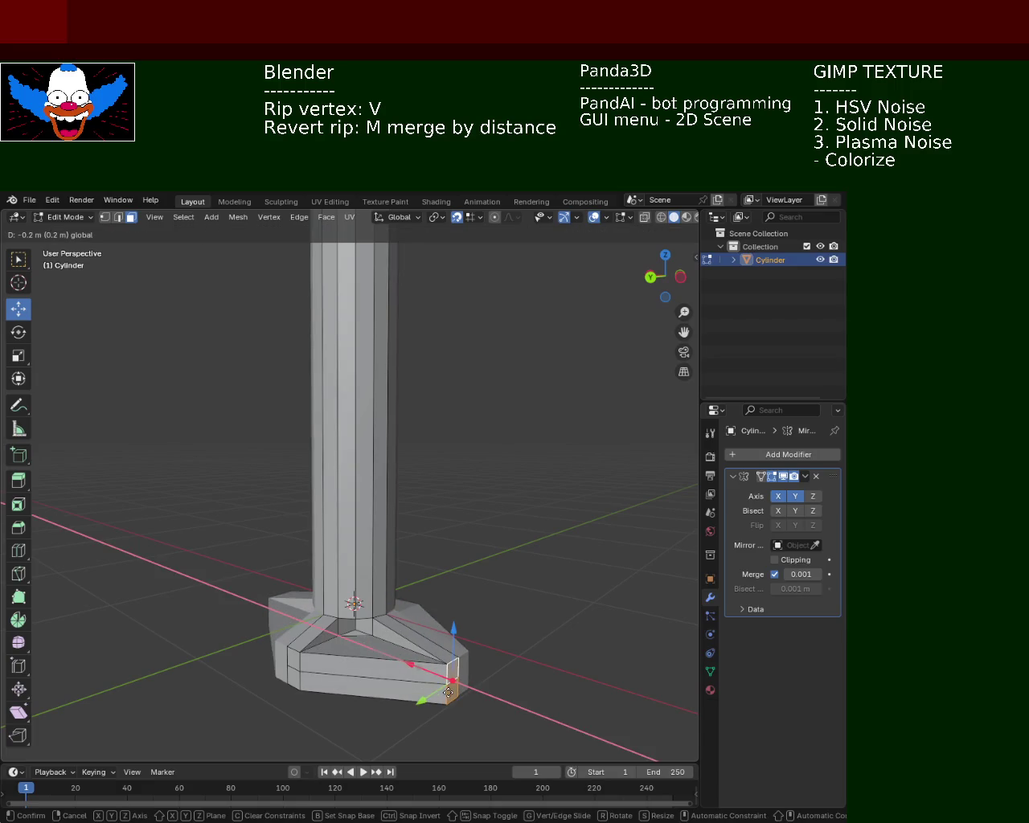
pyautogui.press('Return')
pyautogui.hotkey('ctrl', 'z')
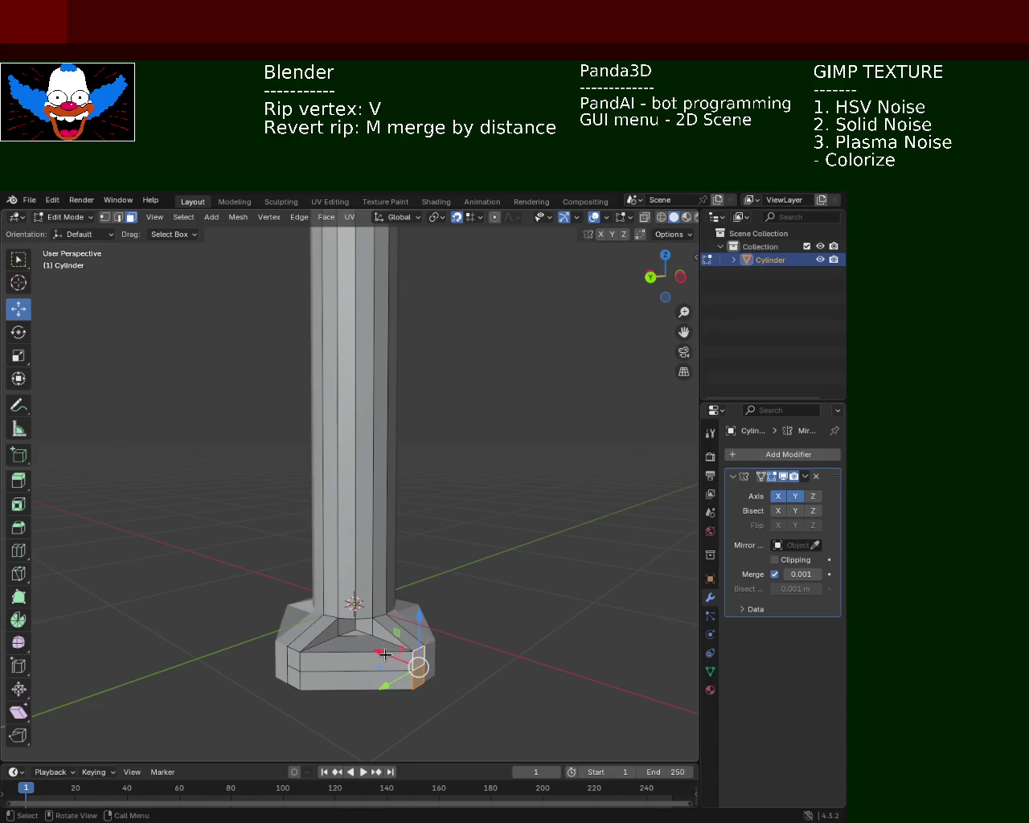
pyautogui.press('g')
pyautogui.press('x')
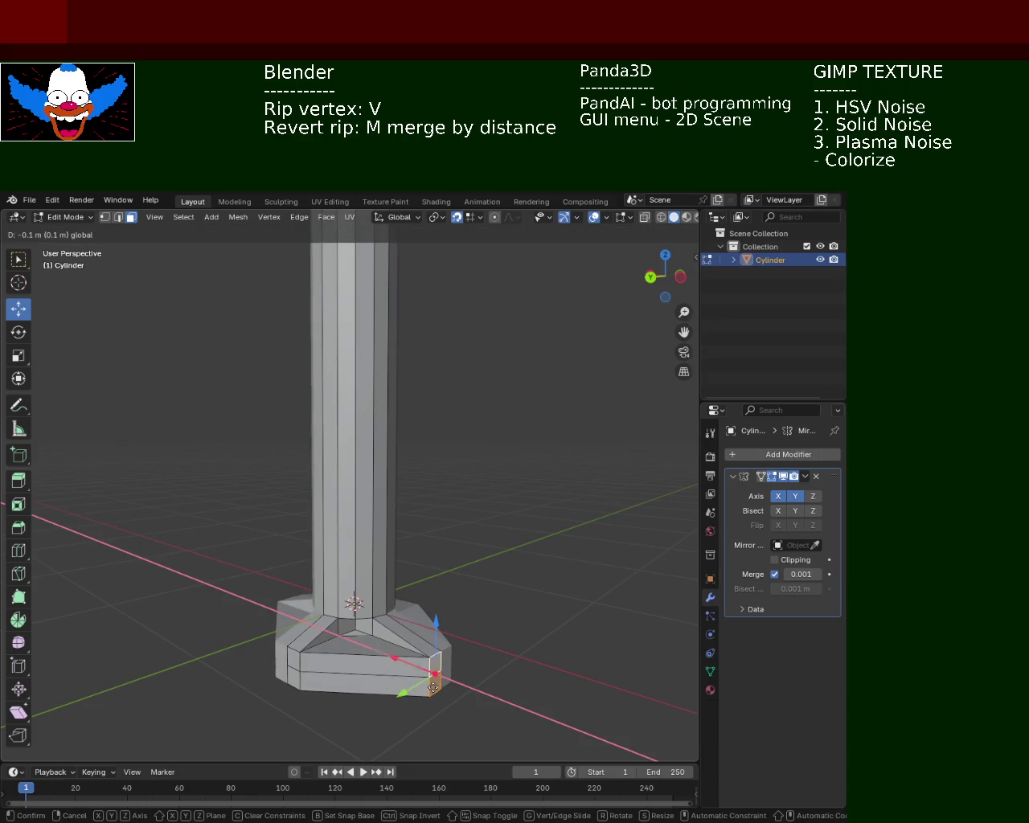
pyautogui.press('Return')
# Pull the base's left corner outward along Y.
pyautogui.click(295, 658)
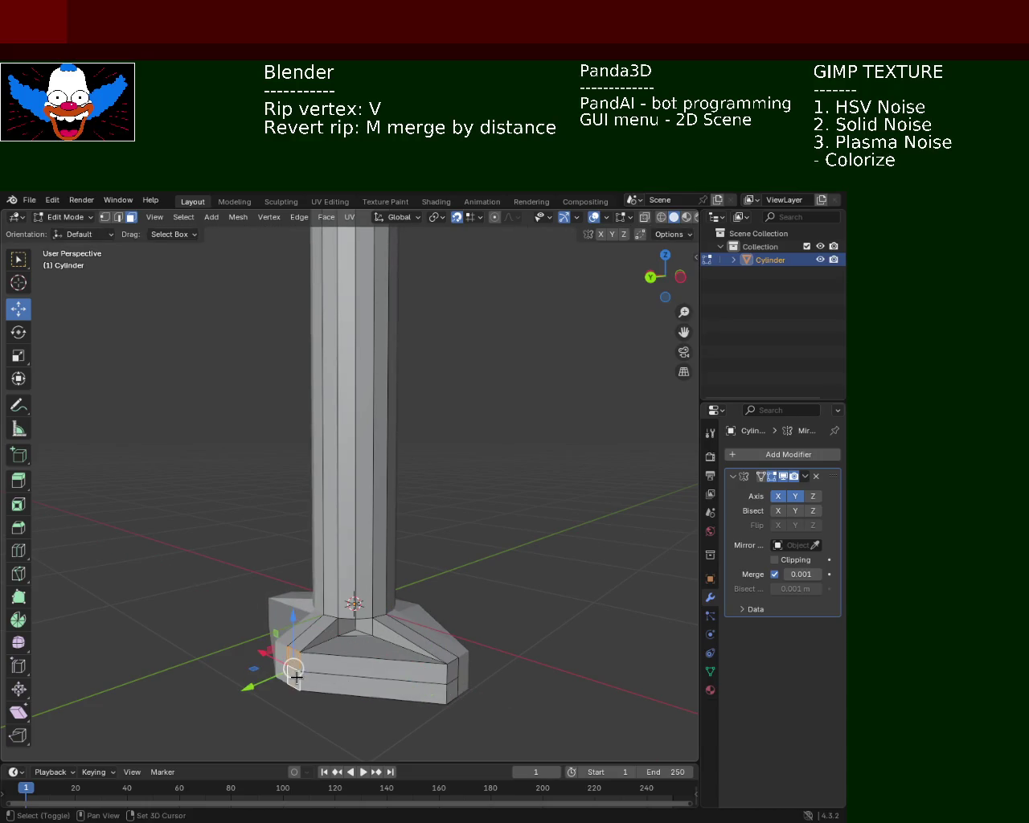
pyautogui.moveTo(263, 680)
pyautogui.mouseDown()
pyautogui.moveTo(248, 686)
pyautogui.moveTo(301, 664)
pyautogui.mouseUp()
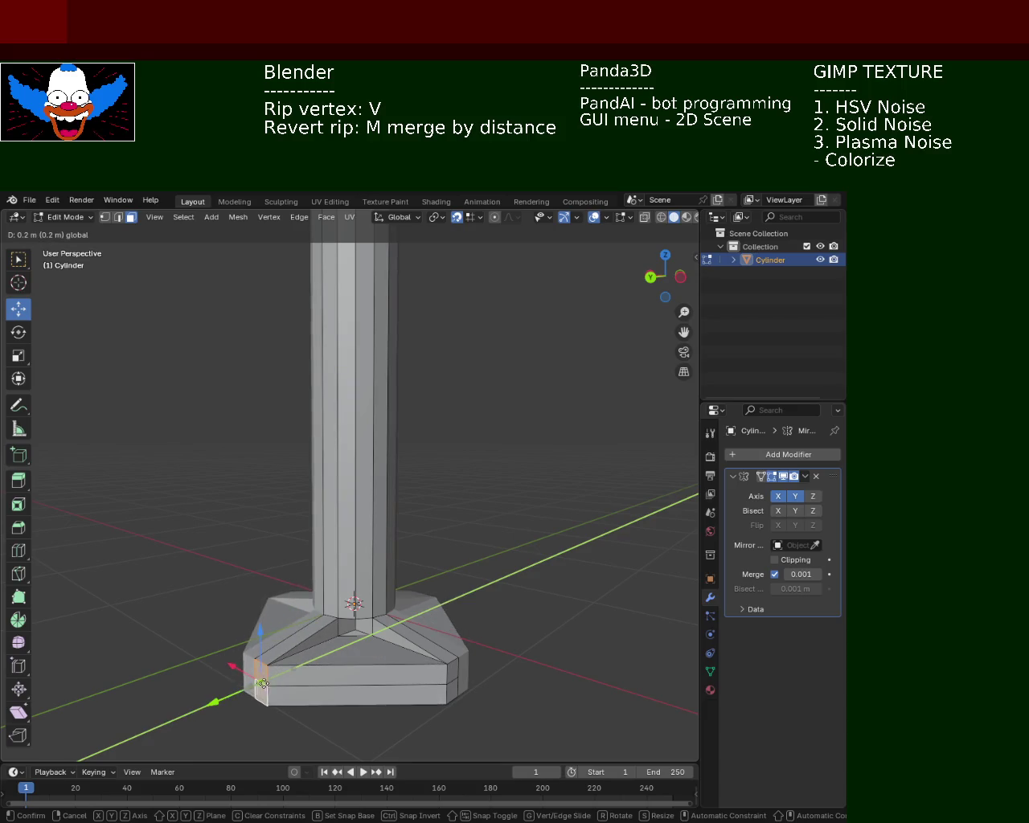
pyautogui.moveTo(302, 663); pyautogui.dragTo(260, 684)
pyautogui.moveTo(259, 684)
pyautogui.mouseDown(button='middle')
pyautogui.moveTo(458, 541)
pyautogui.moveTo(455, 472)
pyautogui.moveTo(467, 542)
pyautogui.moveTo(427, 518)
pyautogui.moveTo(399, 467)
pyautogui.moveTo(391, 552)
pyautogui.moveTo(399, 624)
pyautogui.moveTo(425, 528)
pyautogui.moveTo(409, 574)
pyautogui.moveTo(429, 607)
pyautogui.moveTo(428, 546)
pyautogui.moveTo(422, 595)
pyautogui.moveTo(436, 637)
pyautogui.moveTo(414, 554)
pyautogui.moveTo(391, 587)
pyautogui.moveTo(398, 611)
pyautogui.moveTo(410, 562)
pyautogui.moveTo(432, 597)
pyautogui.moveTo(430, 572)
pyautogui.moveTo(416, 632)
pyautogui.moveTo(345, 635)
pyautogui.mouseUp(button='middle')
# Raise a base edge up against the column to form a sloped gusset.
pyautogui.click(416, 632)
pyautogui.click(345, 635)
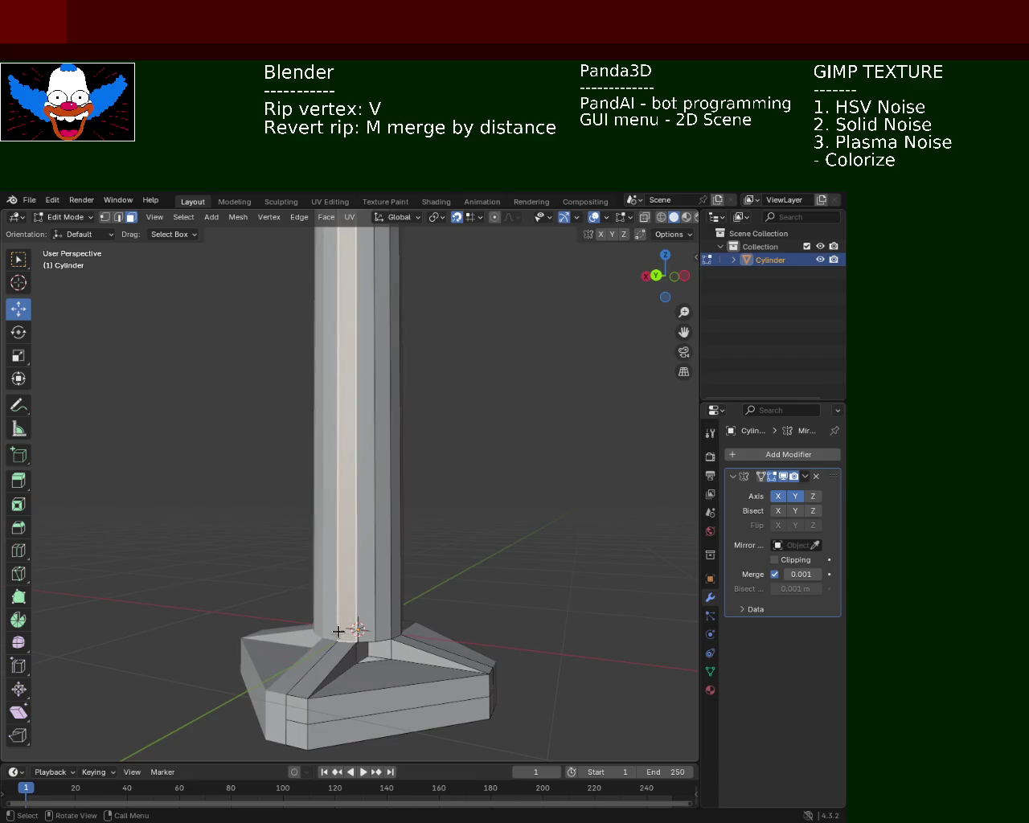
pyautogui.press('2')
pyautogui.click(346, 629)
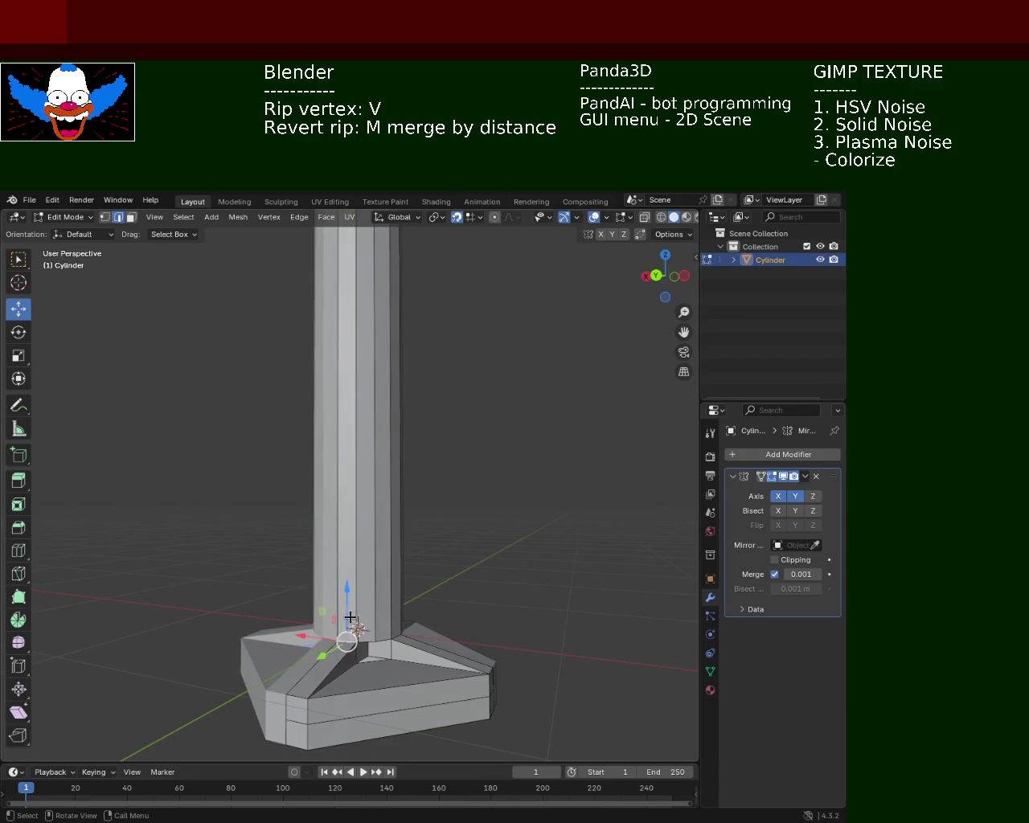
pyautogui.moveTo(347, 617)
pyautogui.mouseDown()
pyautogui.moveTo(346, 595)
pyautogui.moveTo(340, 631)
pyautogui.mouseUp()
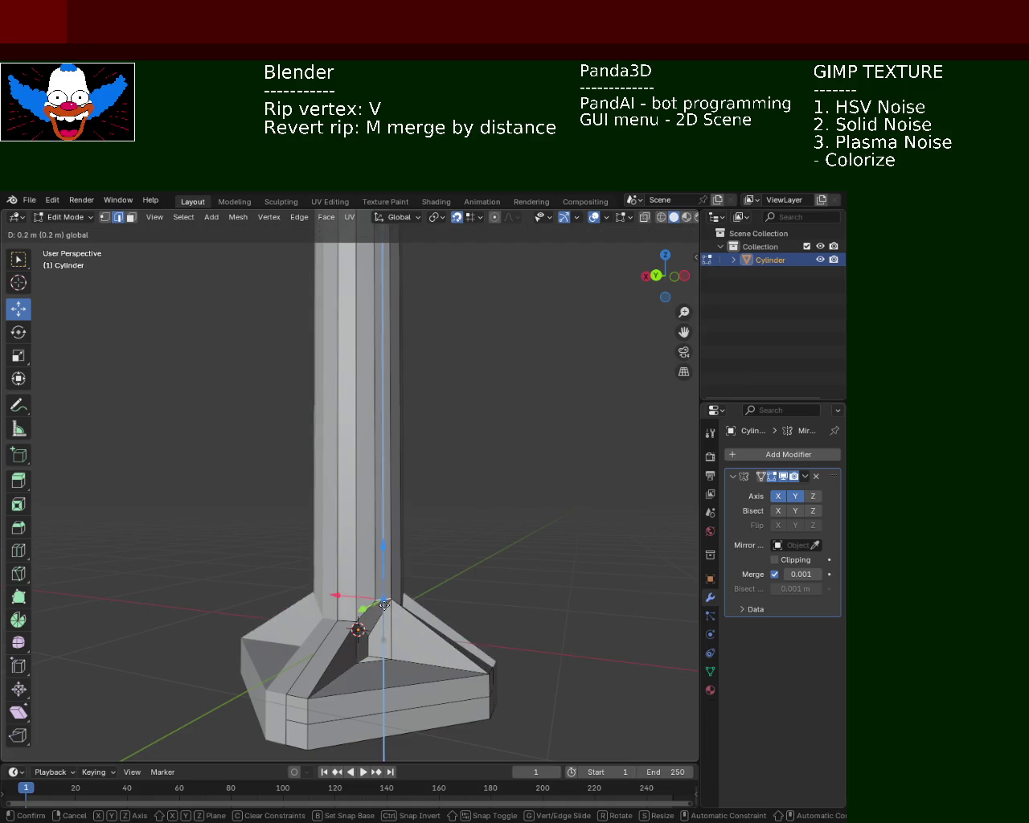
pyautogui.moveTo(384, 611)
pyautogui.mouseDown(button='middle')
pyautogui.moveTo(364, 640)
pyautogui.moveTo(358, 545)
pyautogui.mouseUp(button='middle')
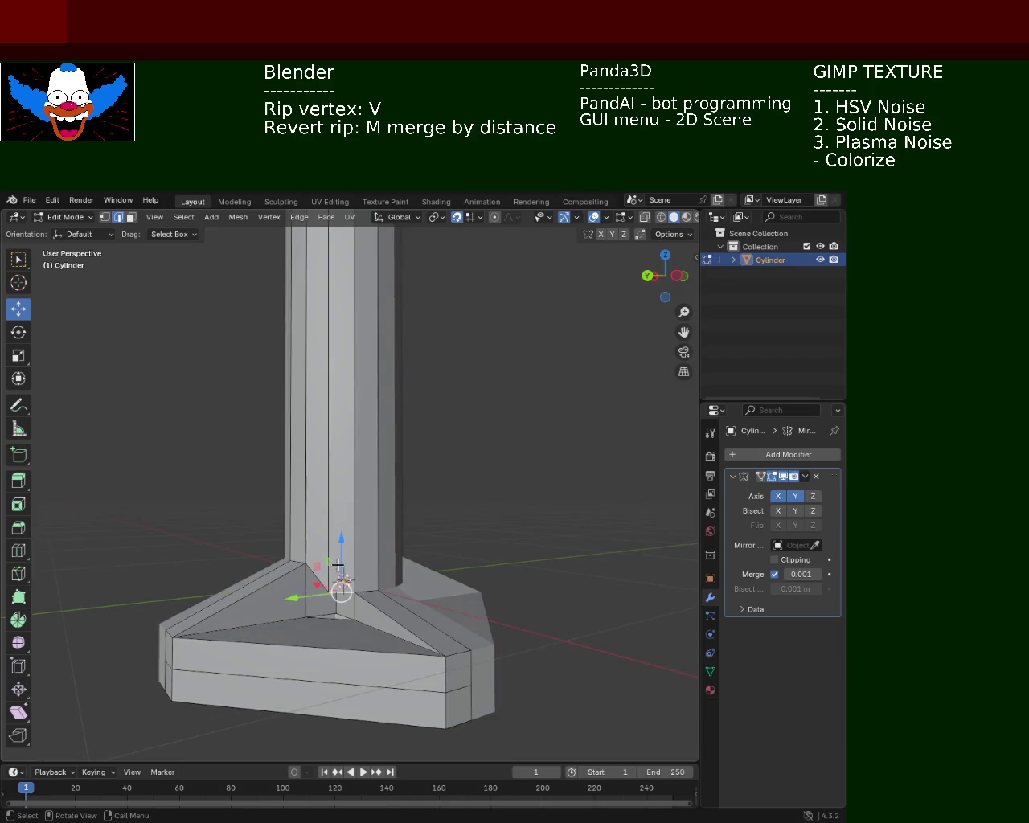
pyautogui.moveTo(340, 563)
pyautogui.mouseDown(button='middle')
pyautogui.moveTo(296, 597)
pyautogui.moveTo(399, 604)
pyautogui.mouseUp(button='middle')
# Select the column's foot loop and raise it upward, undoing distorting moves.
pyautogui.click(296, 598)
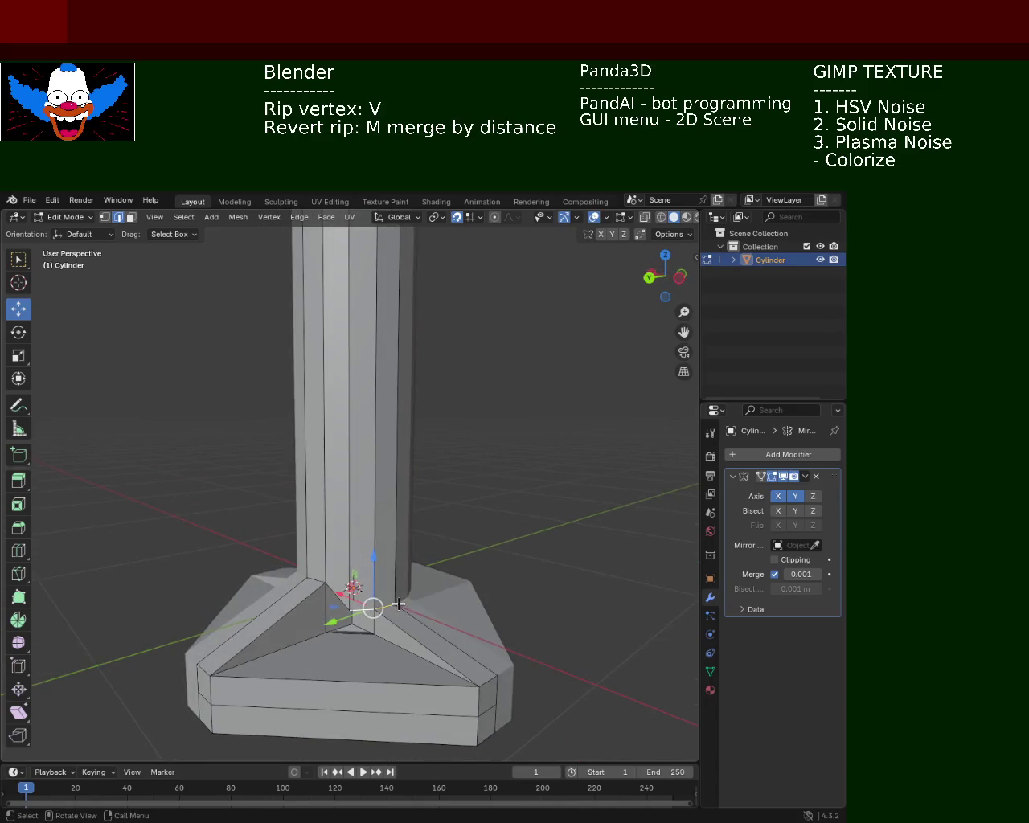
pyautogui.click(304, 604)
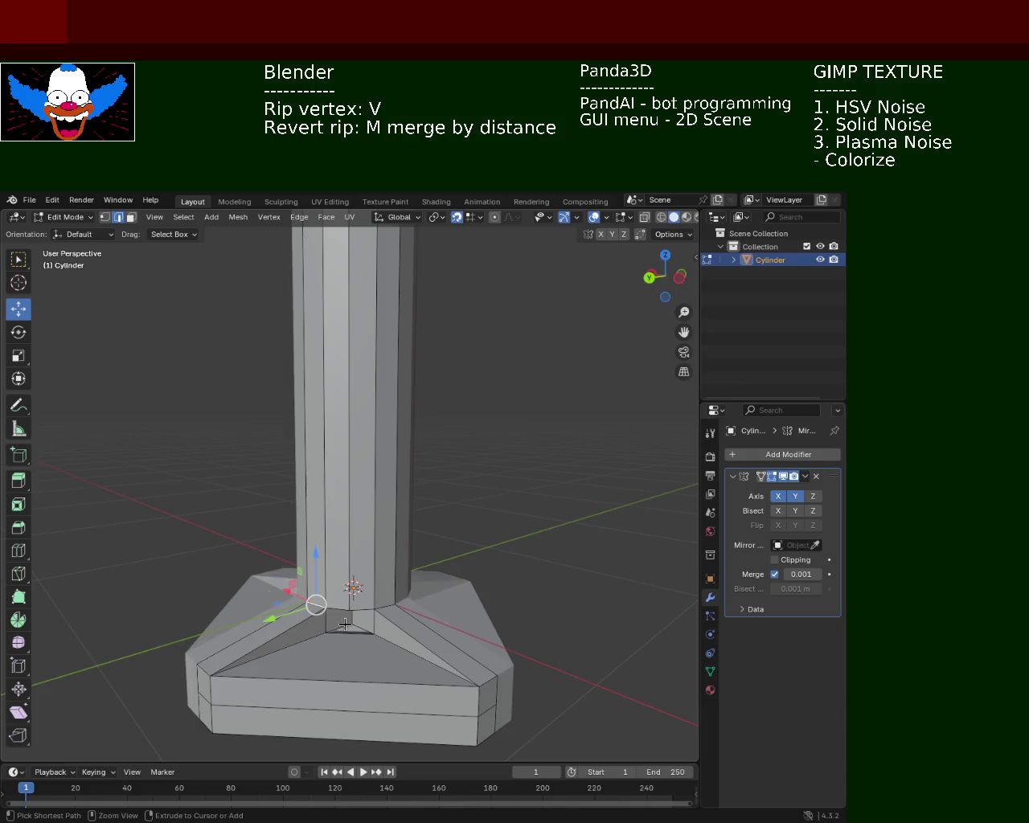
pyautogui.keyDown('alt'); pyautogui.click(350, 603); pyautogui.keyUp('alt')
pyautogui.moveTo(350, 556); pyautogui.dragTo(350, 583)
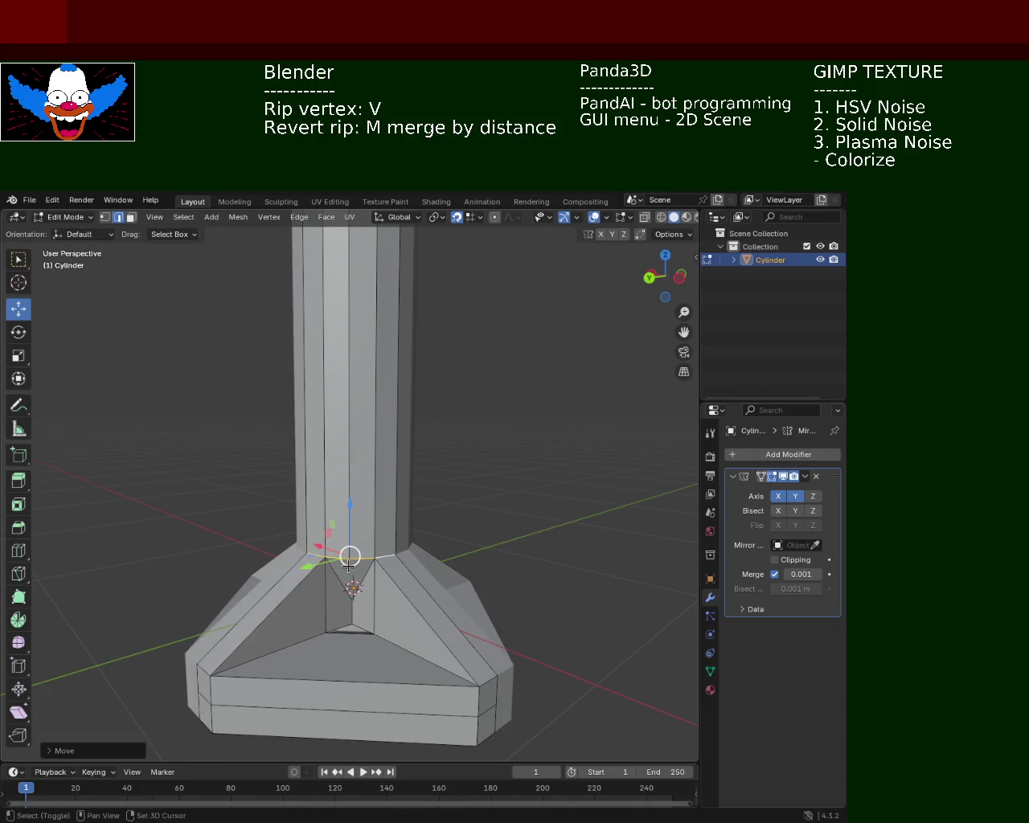
pyautogui.hotkey('ctrl', 'z')
pyautogui.moveTo(373, 582)
pyautogui.mouseDown(button='middle')
pyautogui.moveTo(379, 545)
pyautogui.moveTo(368, 570)
pyautogui.mouseUp(button='middle')
pyautogui.moveTo(362, 547)
pyautogui.mouseDown()
pyautogui.moveTo(361, 506)
pyautogui.moveTo(361, 518)
pyautogui.mouseUp()
pyautogui.hotkey('ctrl', 'z')
pyautogui.hotkey('ctrl', 'z')
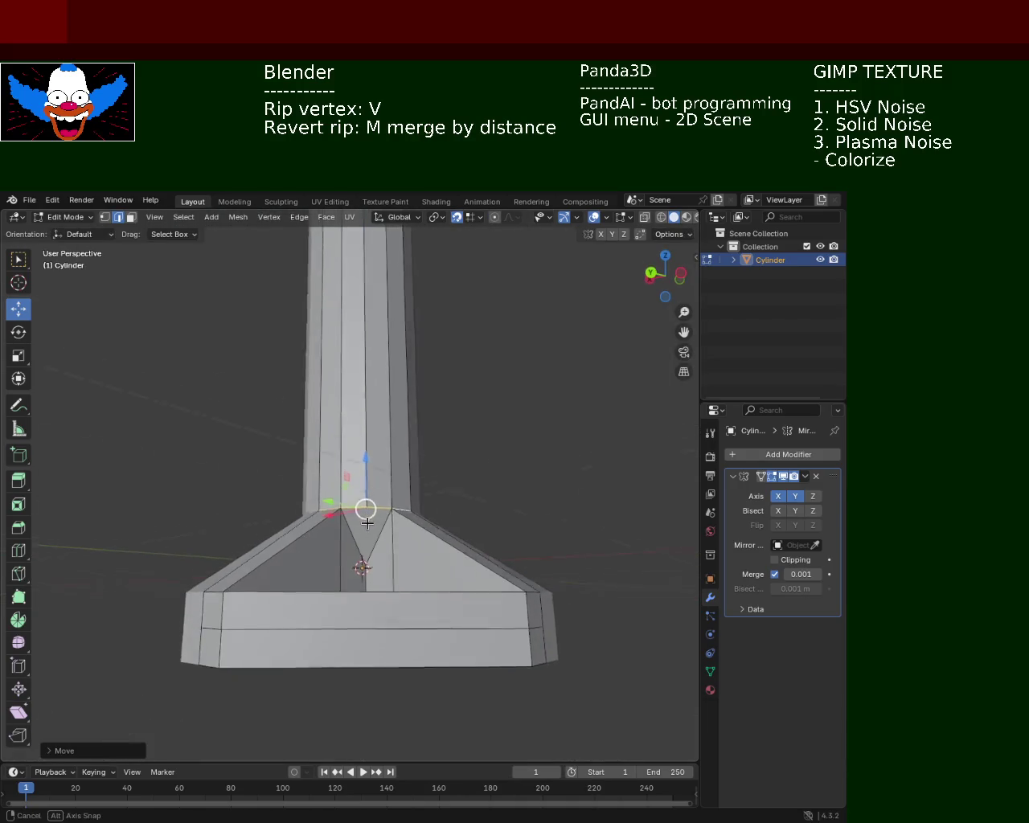
pyautogui.moveTo(230, 510)
pyautogui.mouseDown(button='middle')
pyautogui.moveTo(385, 536)
pyautogui.moveTo(303, 546)
pyautogui.moveTo(414, 595)
pyautogui.mouseUp(button='middle')
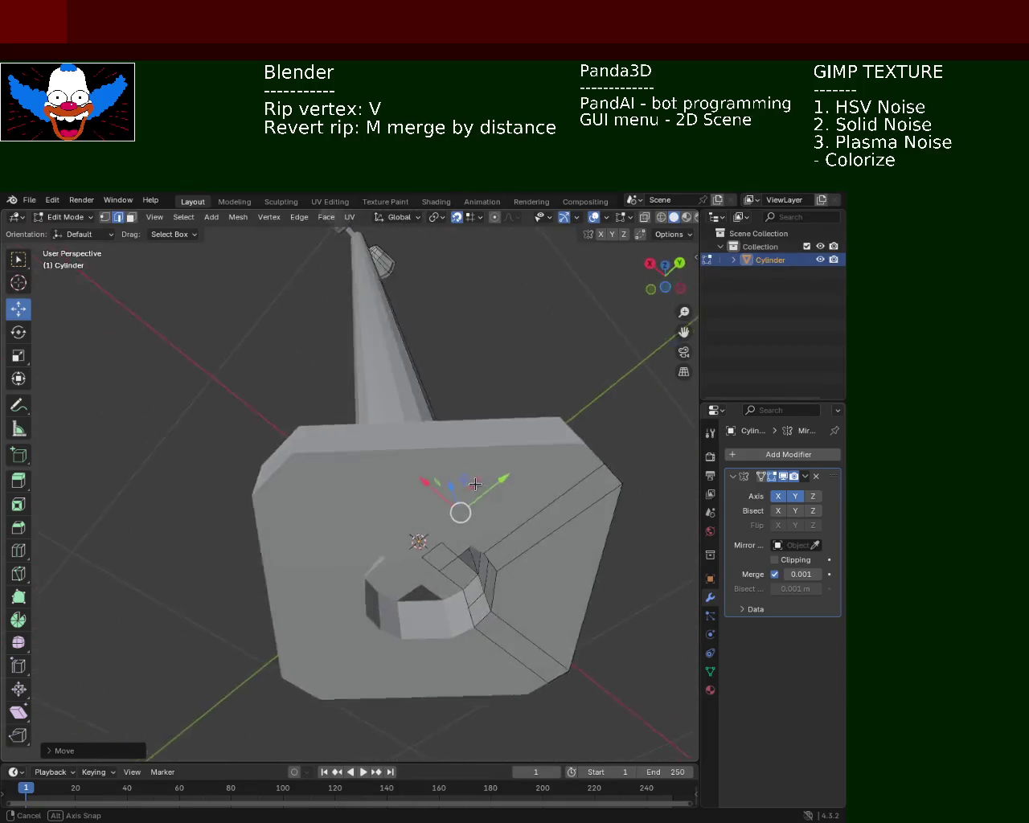
# Toggle the Mirror modifier's Y and X axes.
pyautogui.moveTo(414, 595); pyautogui.dragTo(482, 554, button='middle')
pyautogui.click(796, 496)
pyautogui.click(779, 496)
# Undo the last three base edits in face select mode.
pyautogui.moveTo(402, 563)
pyautogui.mouseDown(button='middle')
pyautogui.moveTo(380, 593)
pyautogui.moveTo(310, 559)
pyautogui.moveTo(402, 611)
pyautogui.moveTo(338, 581)
pyautogui.moveTo(338, 558)
pyautogui.moveTo(397, 577)
pyautogui.moveTo(404, 567)
pyautogui.moveTo(420, 643)
pyautogui.moveTo(434, 598)
pyautogui.moveTo(324, 503)
pyautogui.moveTo(351, 539)
pyautogui.moveTo(347, 517)
pyautogui.moveTo(415, 525)
pyautogui.moveTo(279, 575)
pyautogui.moveTo(349, 493)
pyautogui.moveTo(471, 498)
pyautogui.moveTo(490, 533)
pyautogui.moveTo(475, 452)
pyautogui.moveTo(485, 469)
pyautogui.moveTo(404, 423)
pyautogui.moveTo(522, 475)
pyautogui.moveTo(421, 469)
pyautogui.moveTo(405, 416)
pyautogui.moveTo(373, 401)
pyautogui.moveTo(421, 426)
pyautogui.mouseUp(button='middle')
pyautogui.press('3')
pyautogui.hotkey('ctrl', 'z')
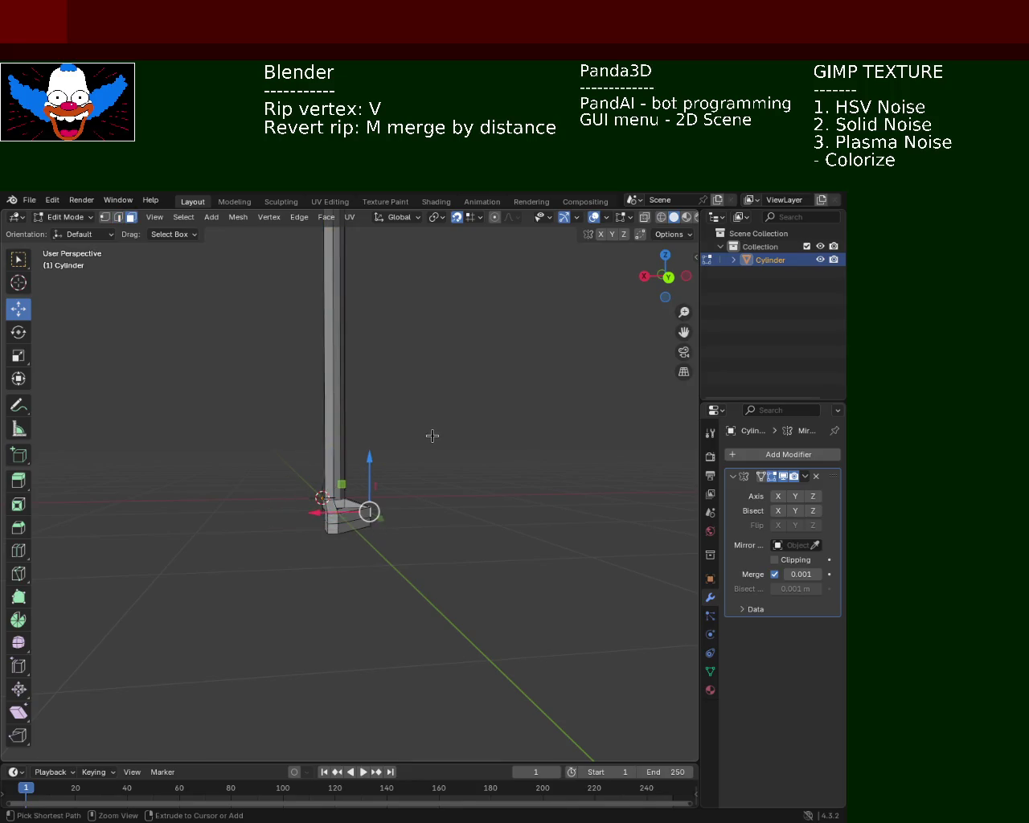
pyautogui.hotkey('ctrl', 'z')
pyautogui.hotkey('ctrl', 'z')
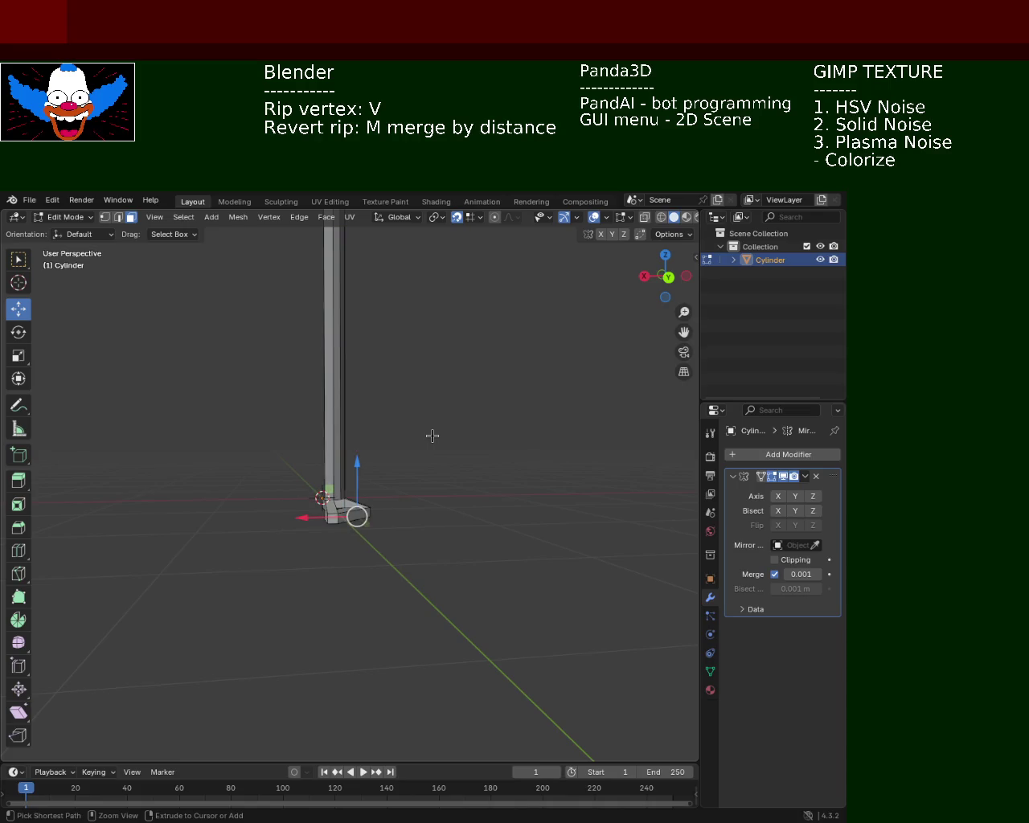
pyautogui.hotkey('ctrl', 'z')
pyautogui.hotkey('ctrl', 'z')
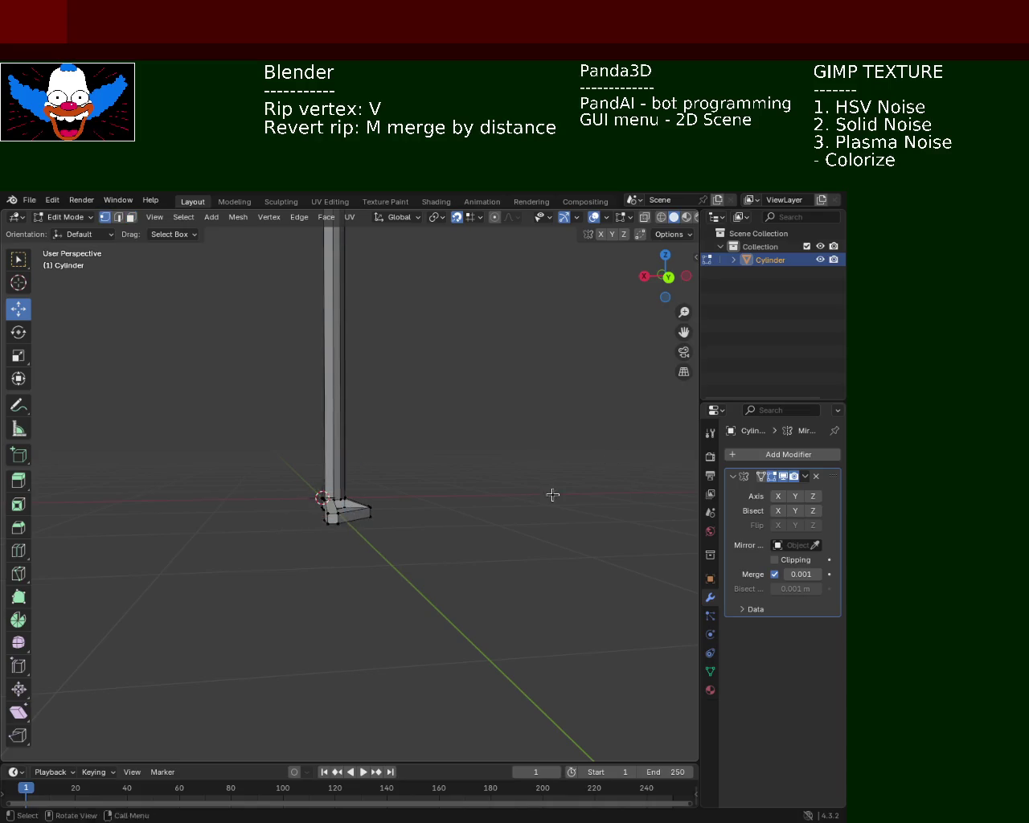
# Return to Object Mode and save light_pole_2.blend.
pyautogui.press('Tab')
pyautogui.moveTo(625, 505)
pyautogui.mouseDown(button='middle')
pyautogui.moveTo(394, 583)
pyautogui.moveTo(438, 508)
pyautogui.mouseUp(button='middle')
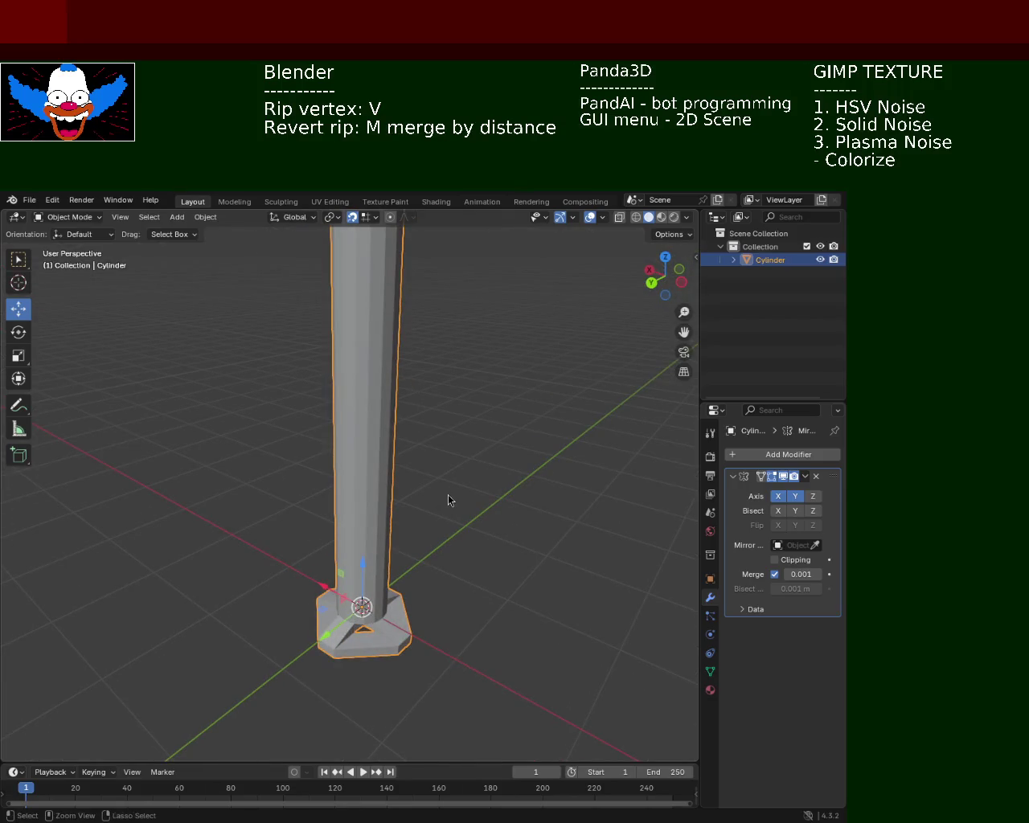
pyautogui.hotkey('ctrl', 's')
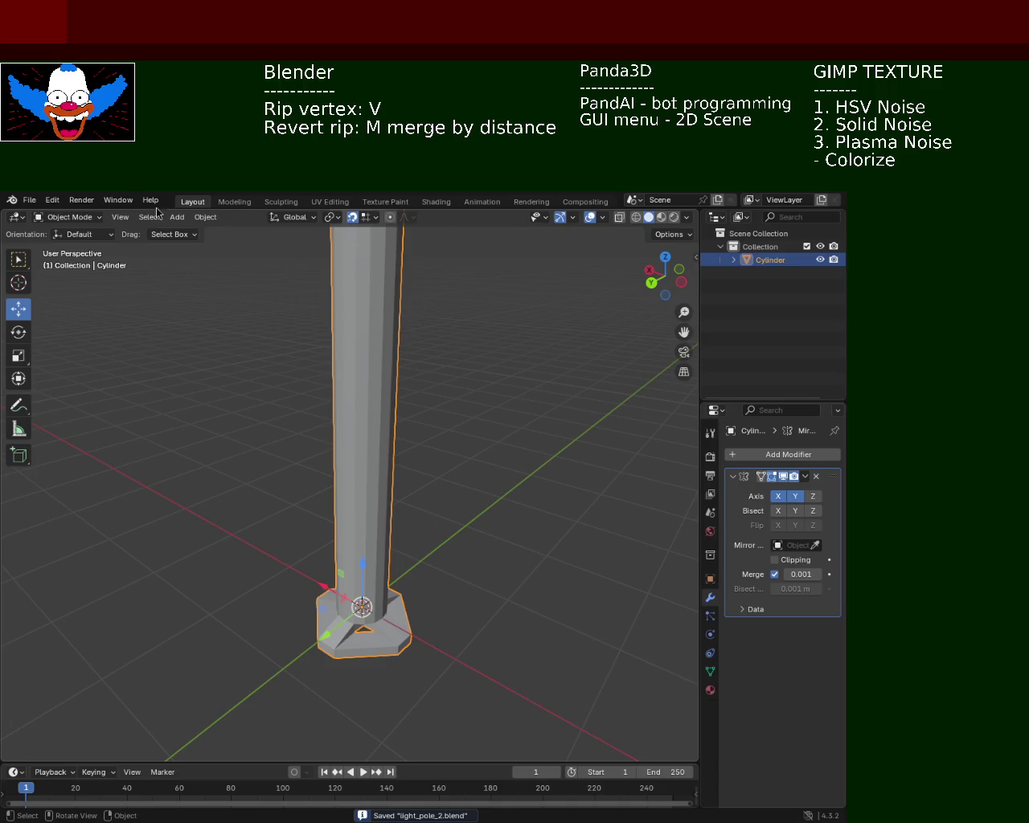